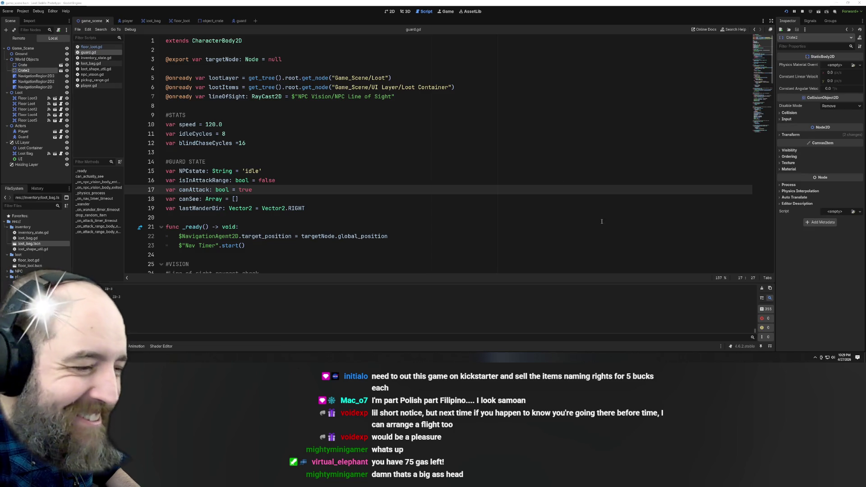
- Open the guard scene so its Guard node tree appears alongside guard.gd
scroll(386, 198, down, 20)
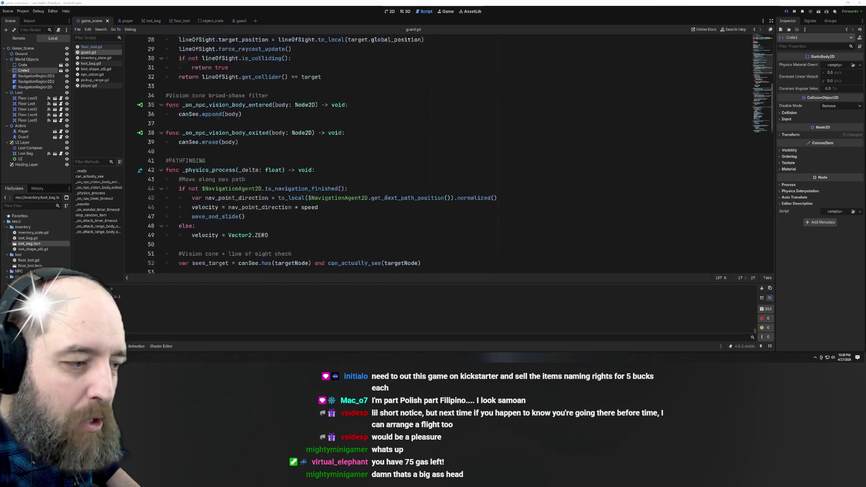
scroll(386, 197, down, 8)
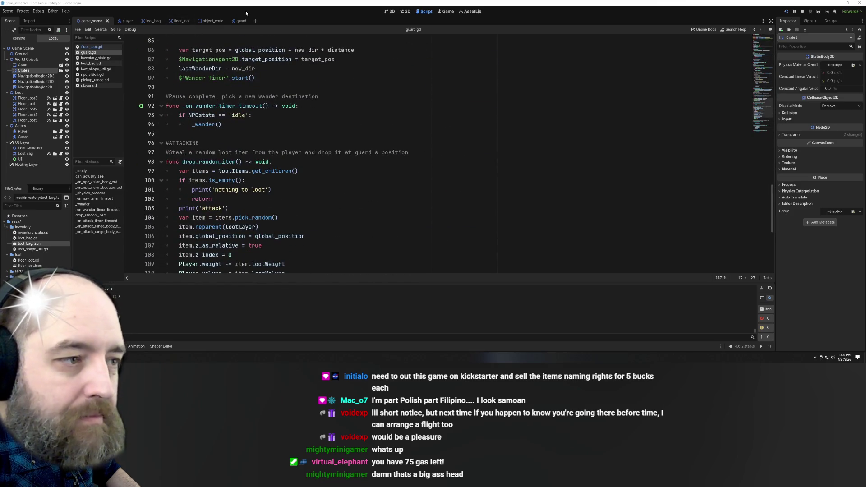
click(238, 21)
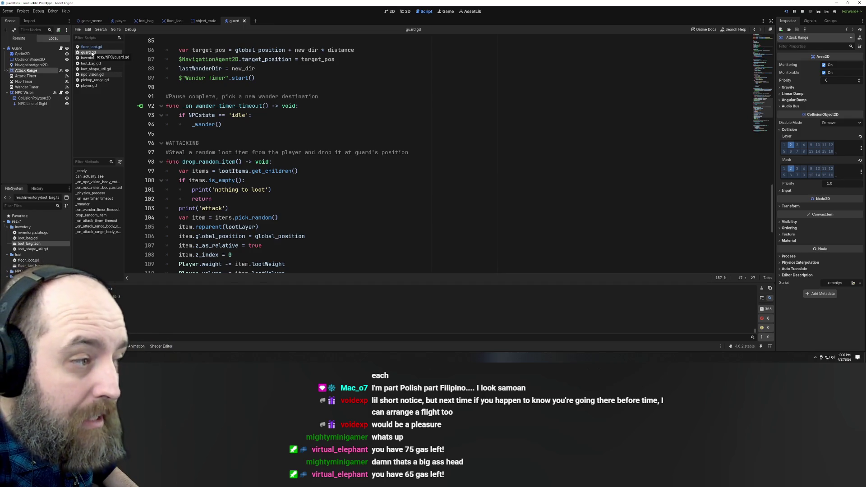
- Place the caret after the _wander() call on line 94 and review the surrounding guard.gd code
click(316, 125)
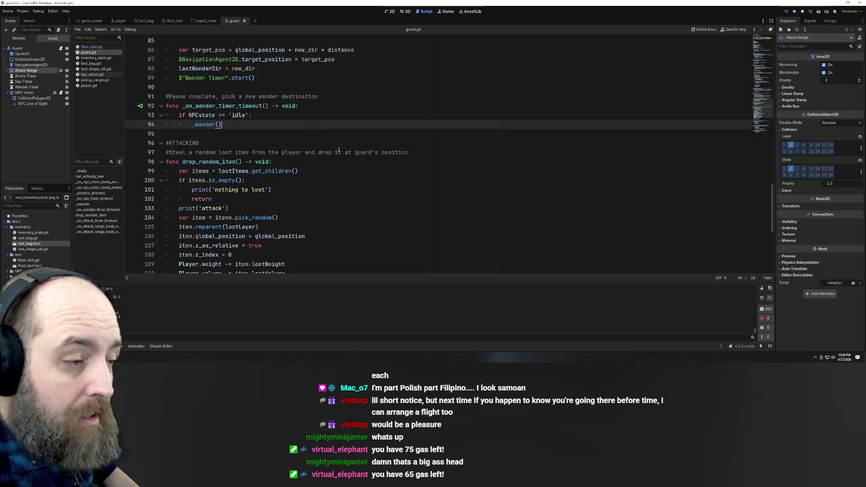
scroll(339, 151, up, 20)
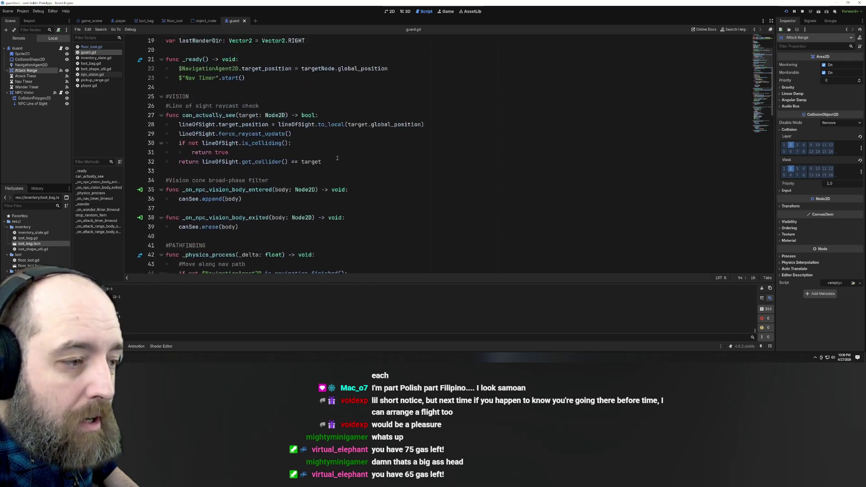
scroll(337, 158, up, 6)
scroll(337, 157, down, 14)
scroll(337, 157, down, 7)
scroll(335, 157, up, 7)
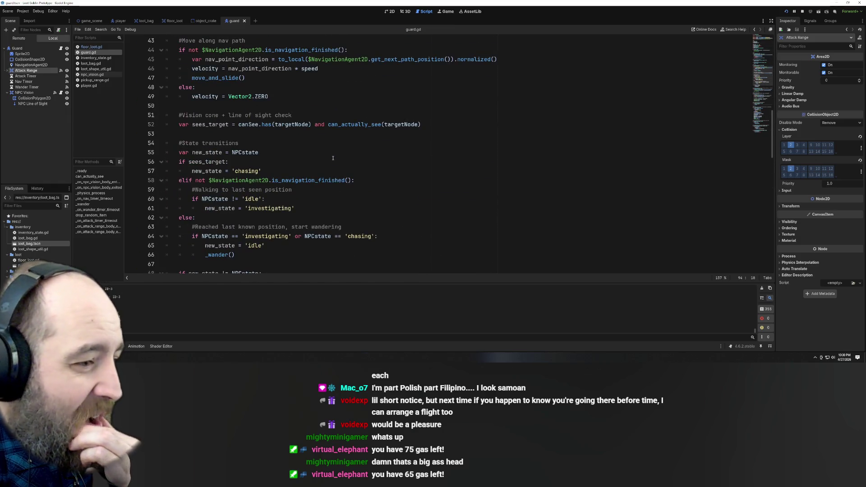
scroll(332, 159, up, 1)
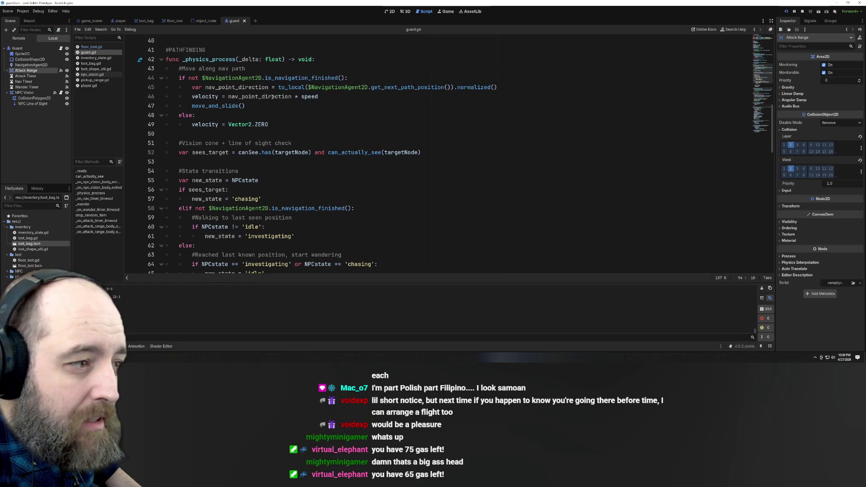
scroll(272, 97, up, 2)
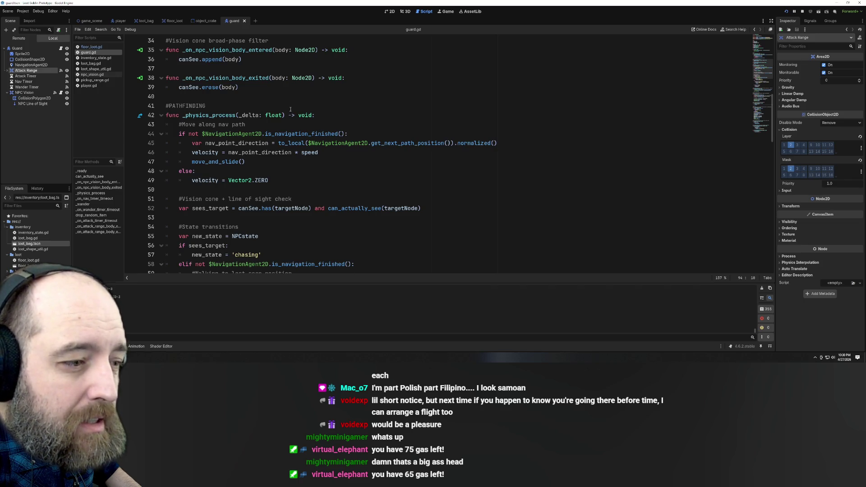
scroll(299, 152, down, 15)
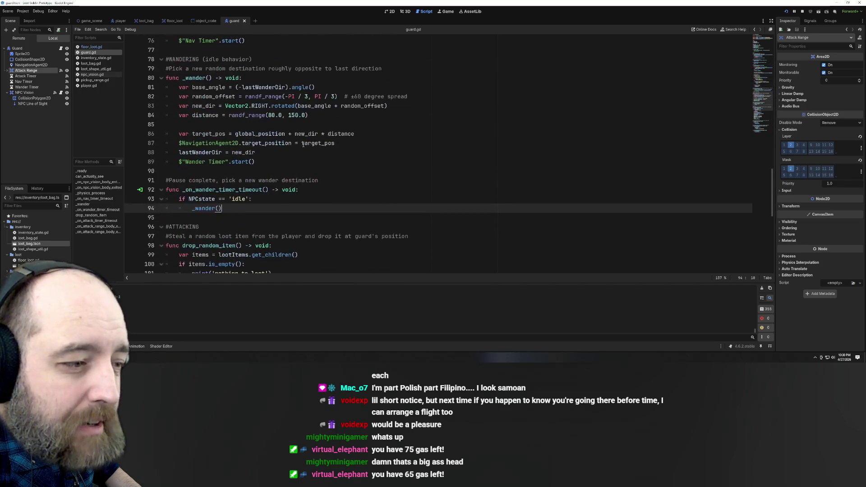
scroll(304, 144, up, 5)
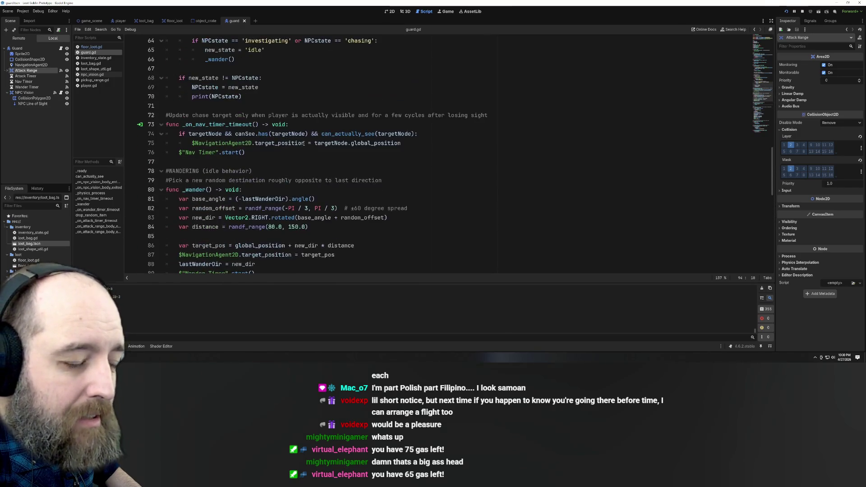
scroll(305, 139, down, 5)
scroll(304, 138, down, 7)
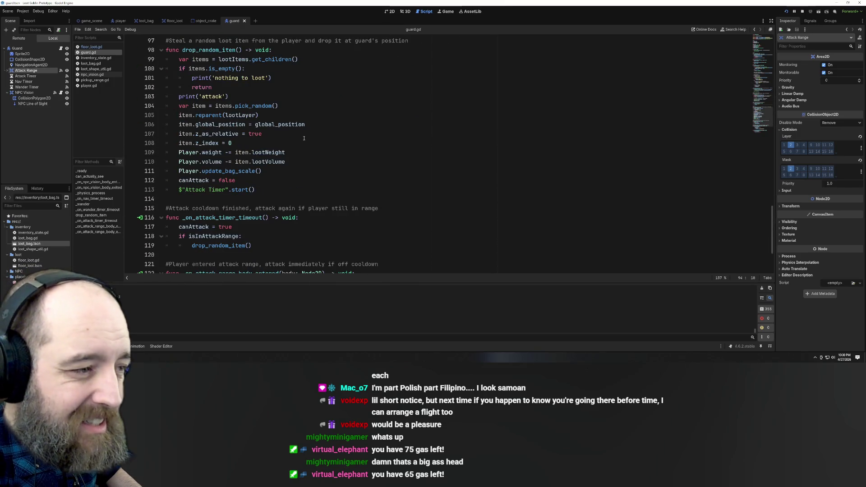
scroll(304, 139, down, 2)
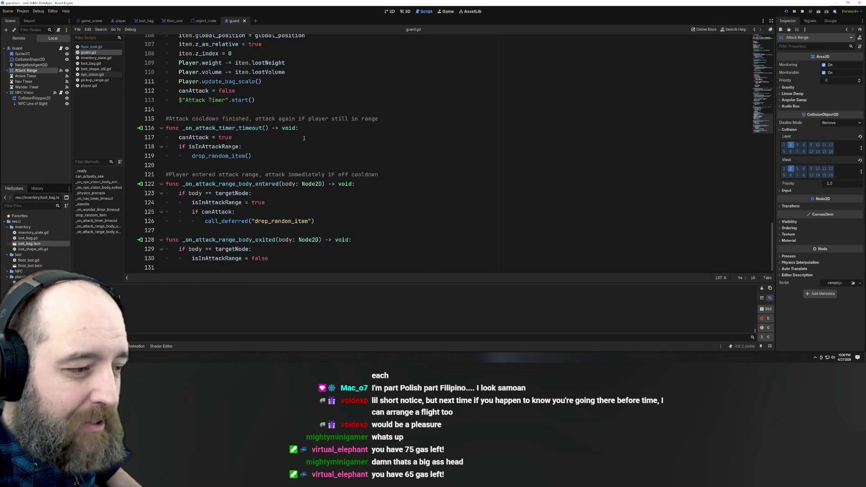
scroll(342, 194, up, 1)
scroll(343, 189, down, 1)
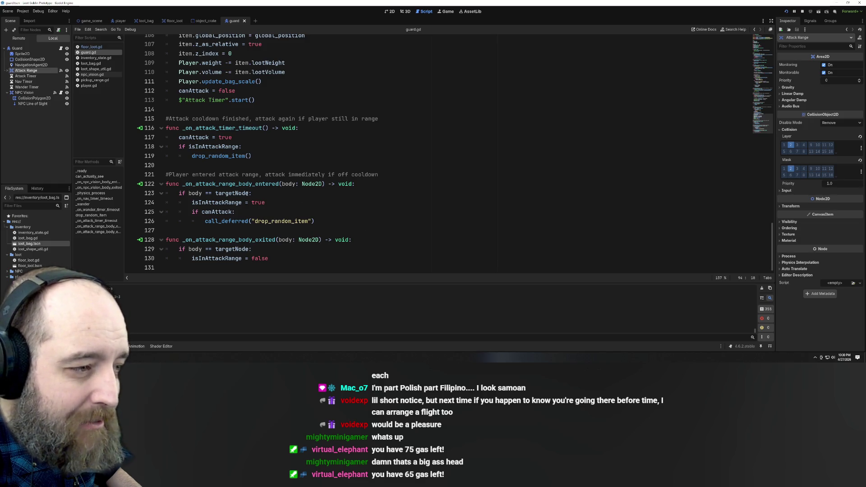
scroll(252, 185, up, 10)
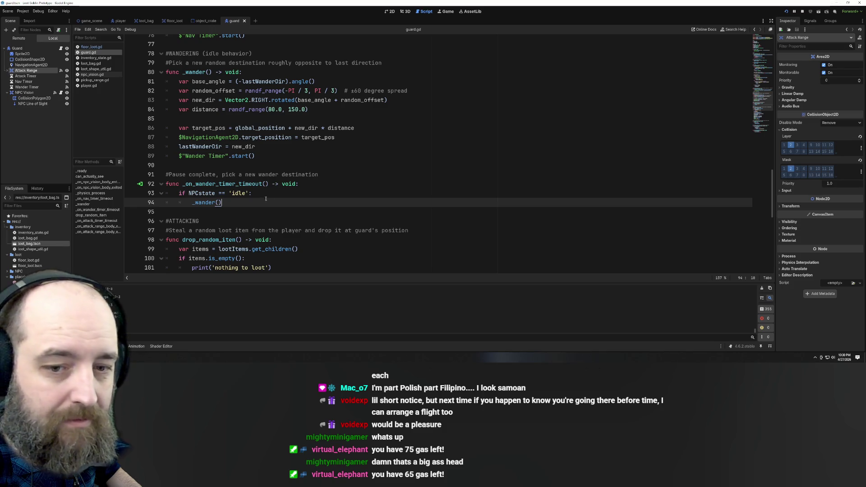
scroll(366, 82, up, 3)
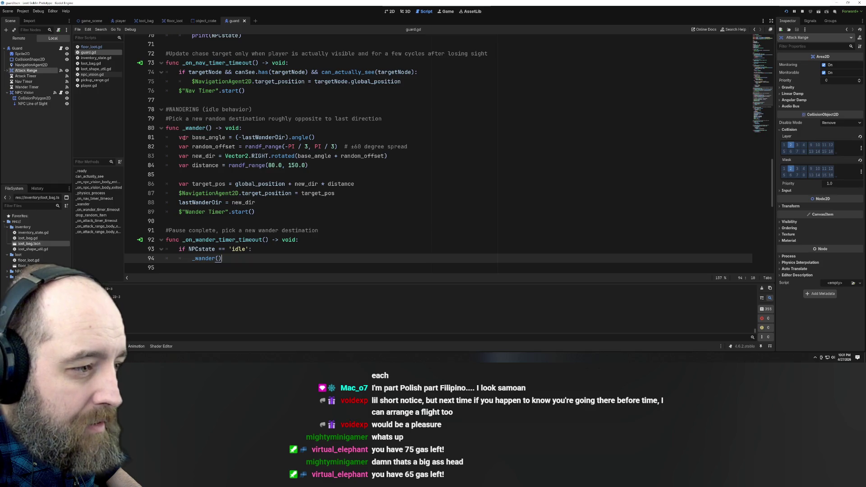
click(254, 131)
scroll(289, 162, down, 1)
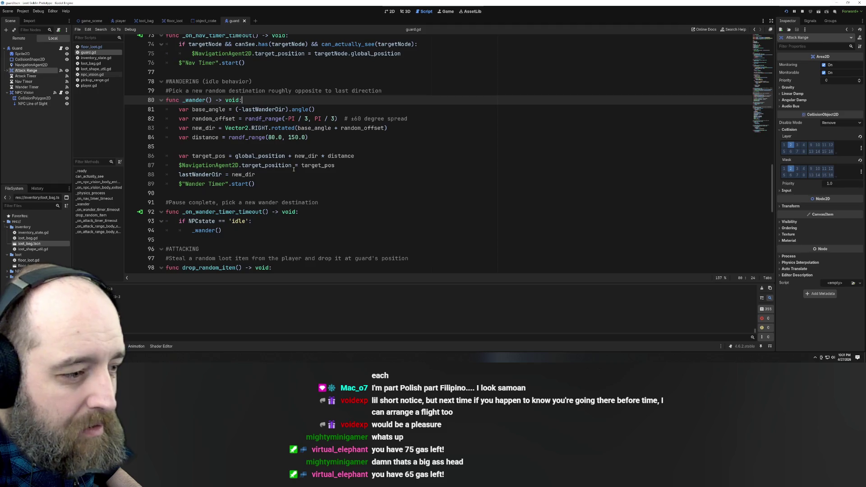
scroll(294, 169, up, 2)
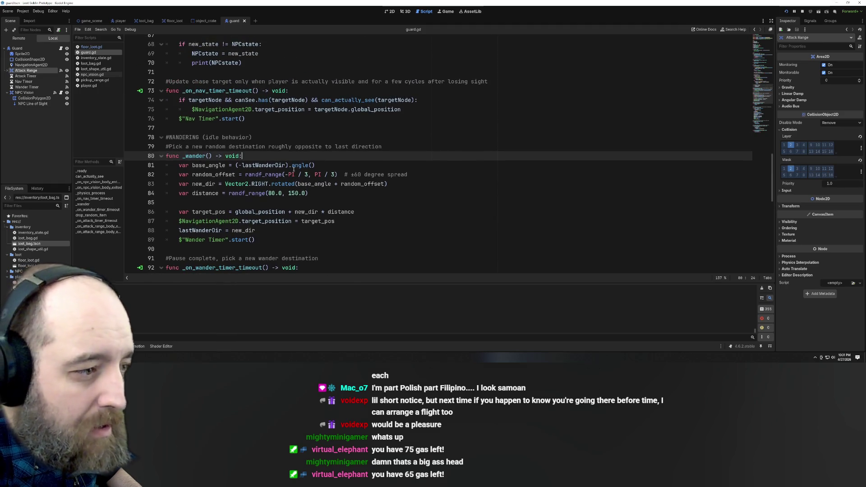
scroll(294, 169, up, 6)
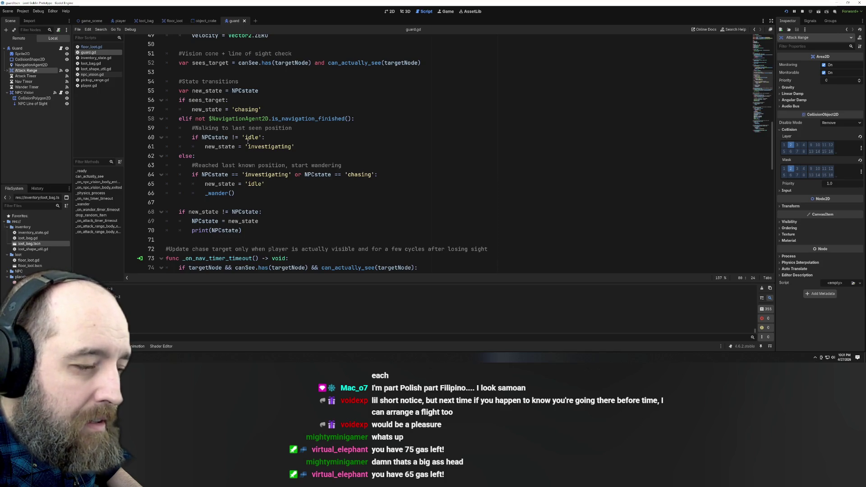
double_click(269, 147)
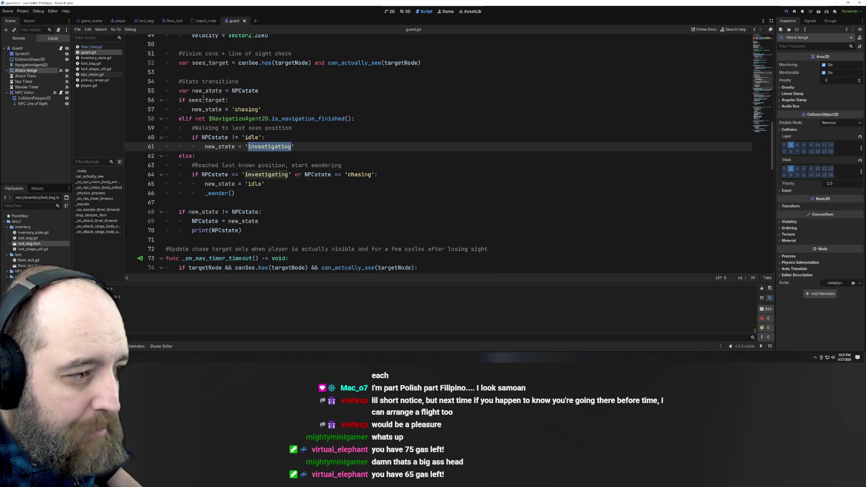
click(193, 109)
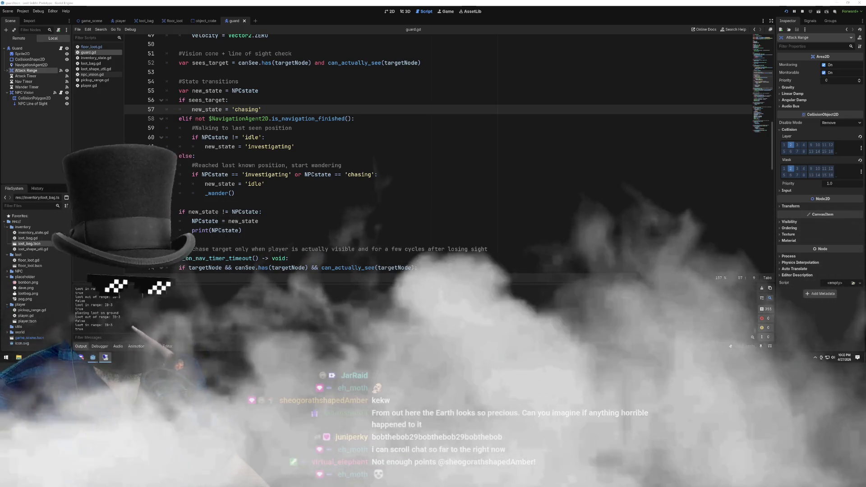
- Launch the Loot Goblin Prototype in debug mode from line 62 of guard.gd
click(487, 162)
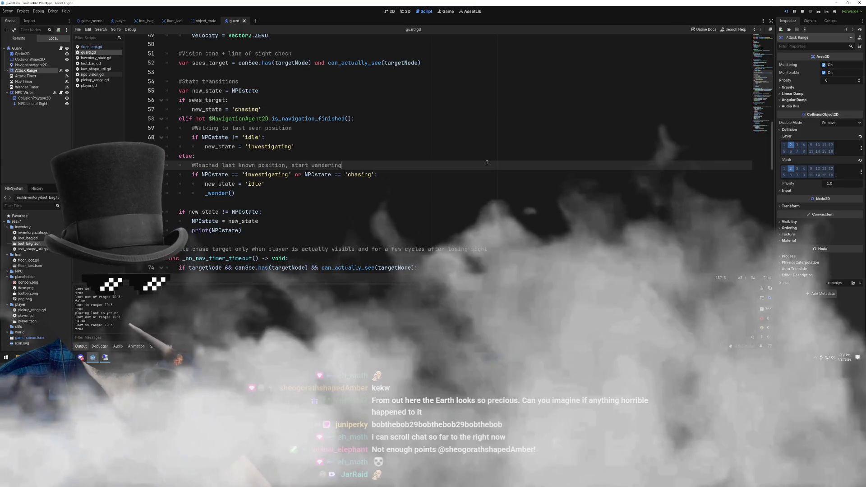
key(F5)
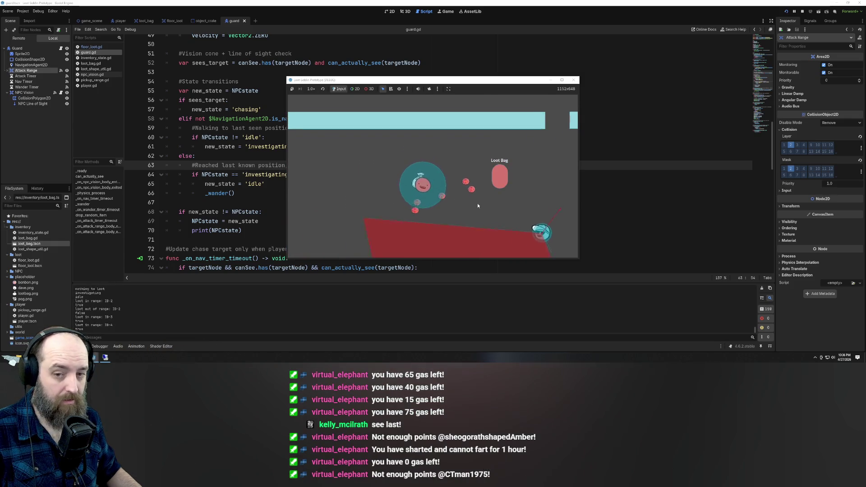
- Steer the player around the guard and Loot Bag to trigger chase, investigate and idle, then return to guard.gd
key(Left)
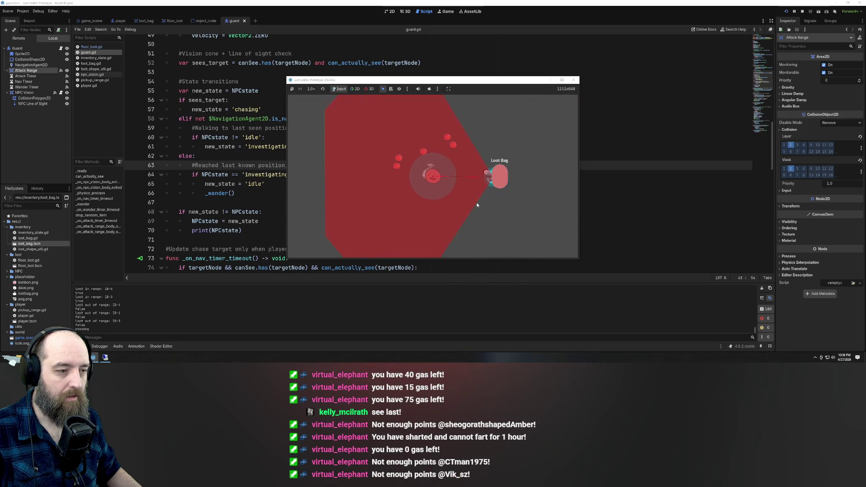
key(Down)
key(Up)
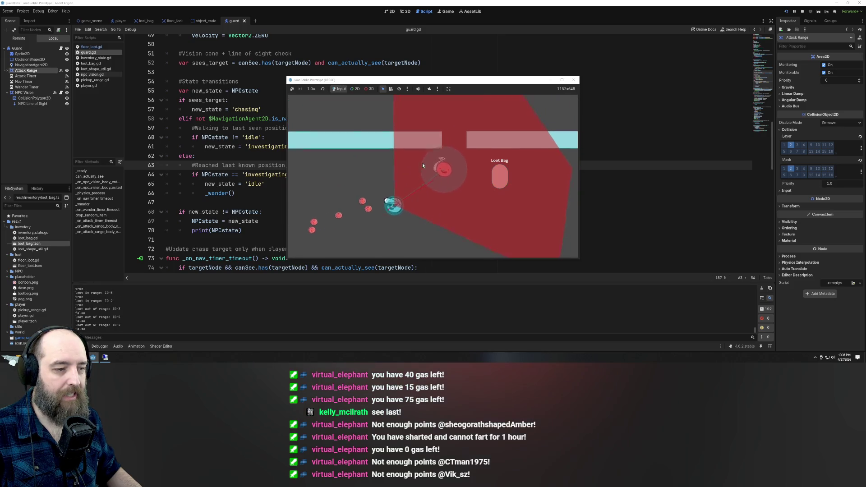
key(Up)
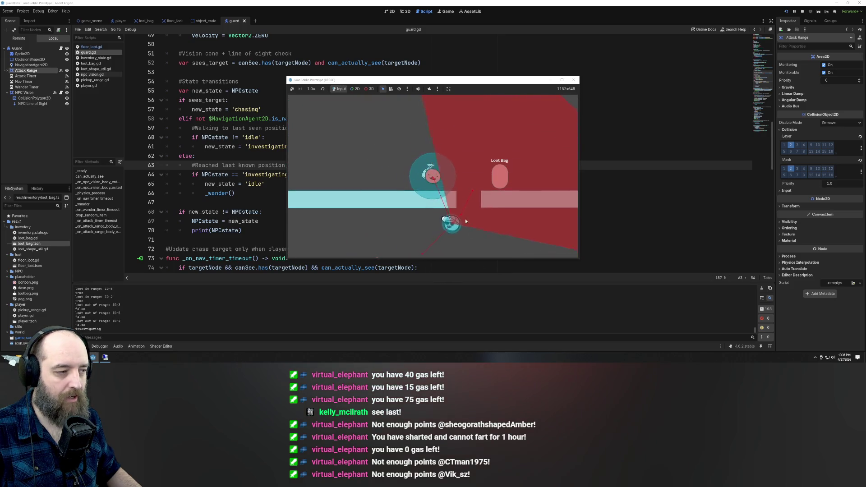
key(Right)
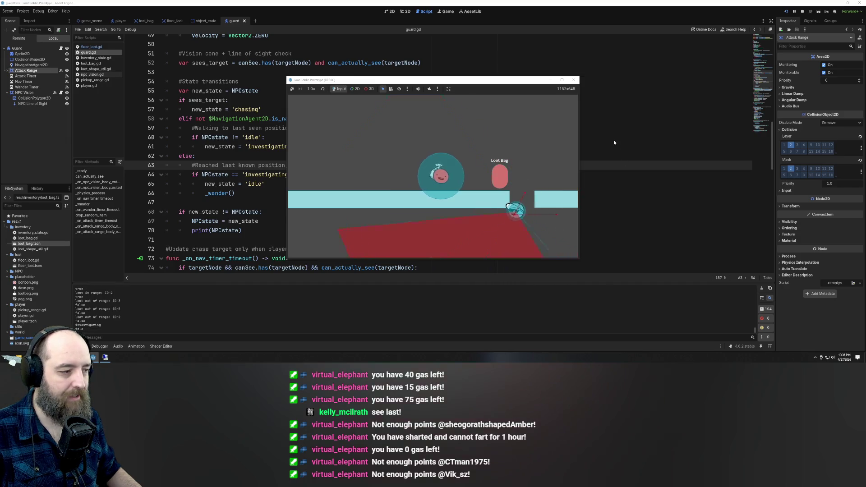
click(612, 141)
- Add a new first line in _on_nav_timer_timeout() and begin typing 'if NPC'
scroll(347, 165, down, 1)
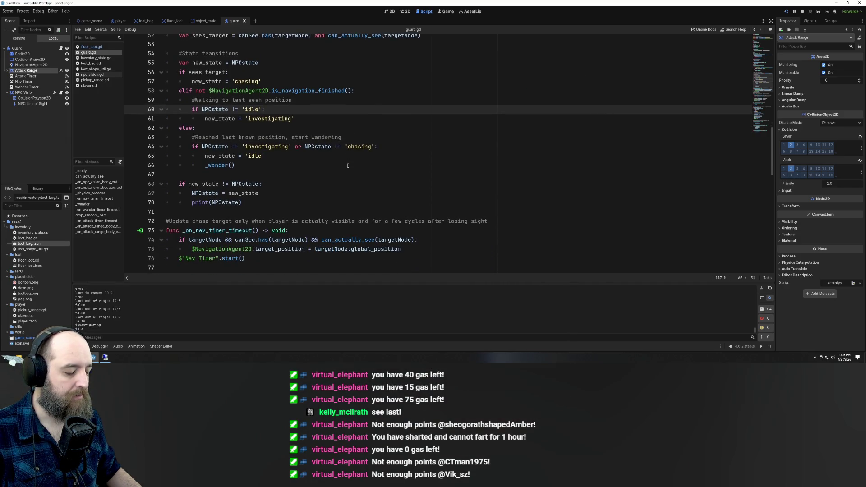
click(303, 222)
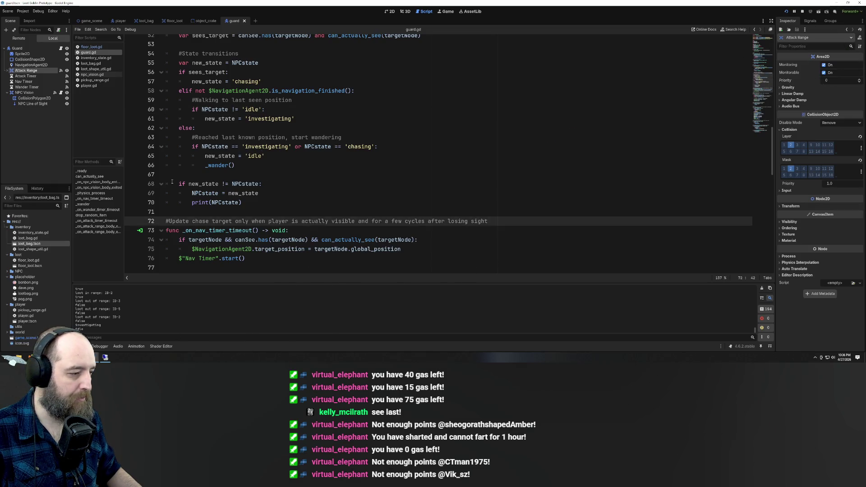
scroll(305, 184, down, 2)
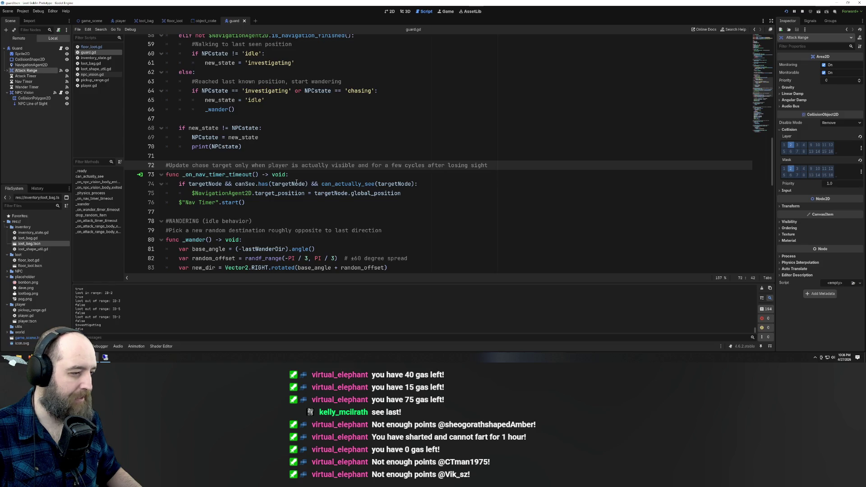
key(Down)
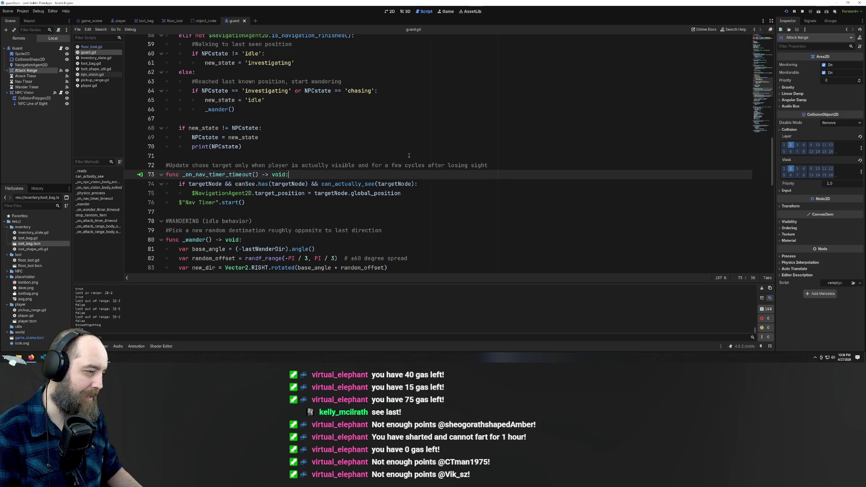
key(Return)
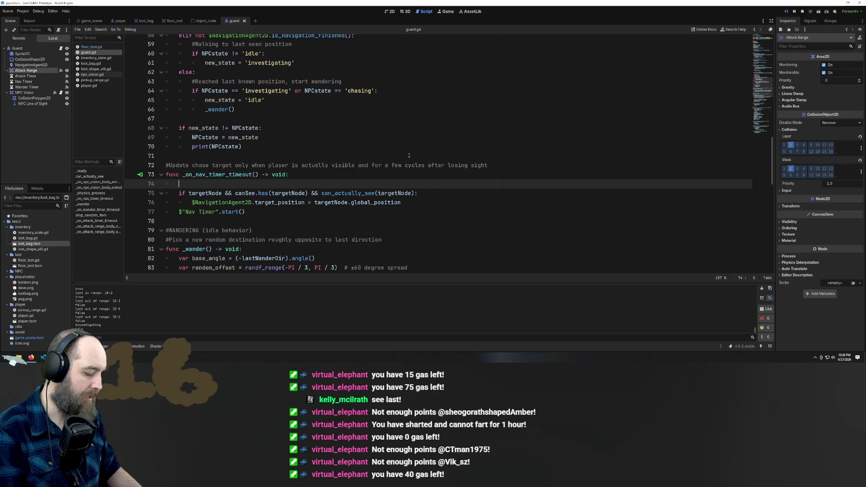
text(if)
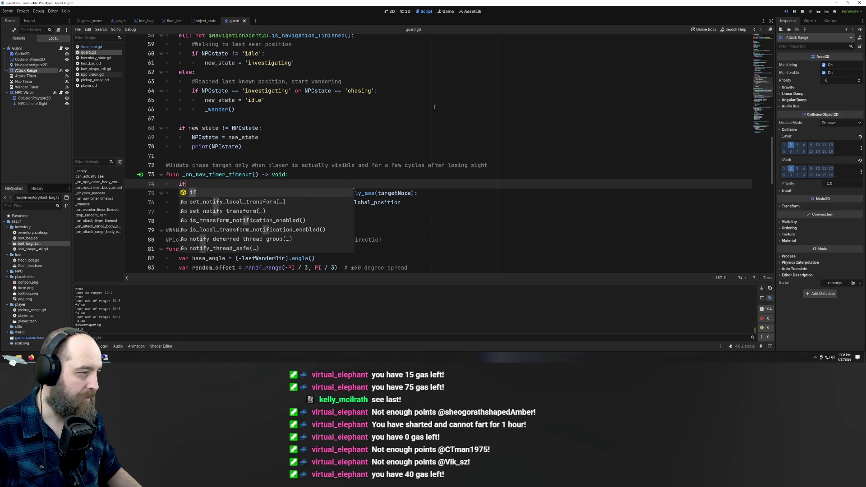
text( NPC)
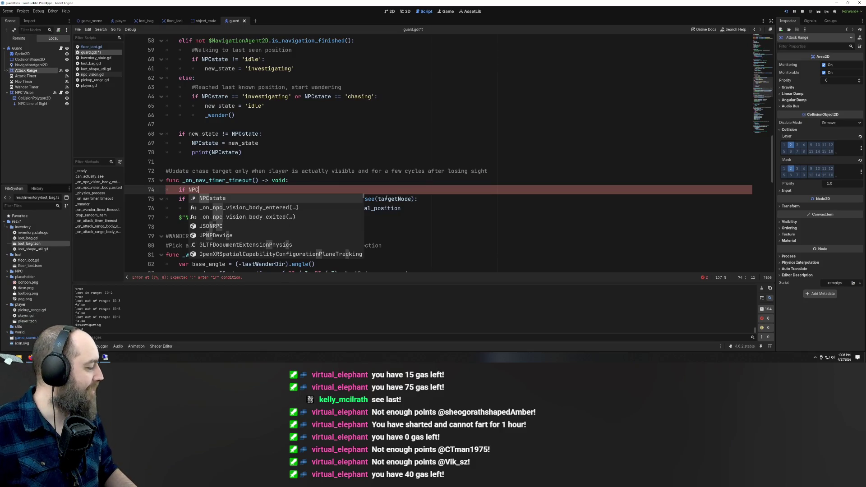
mouse_move(81, 357)
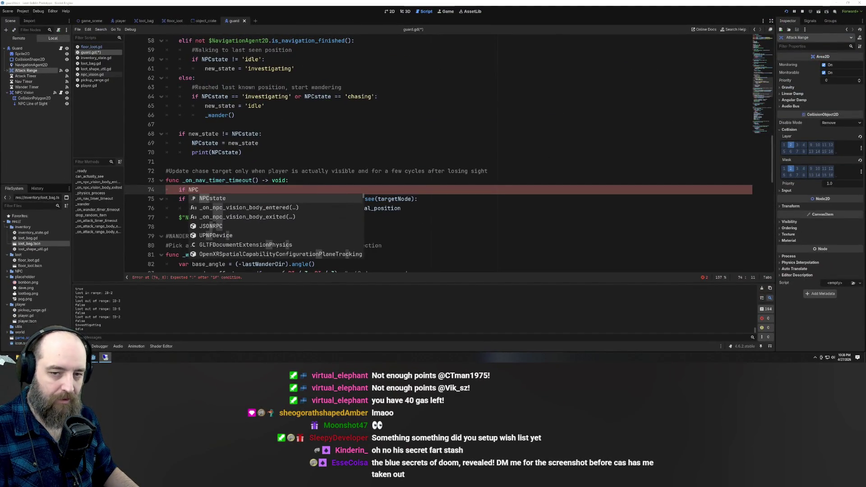
key(Escape)
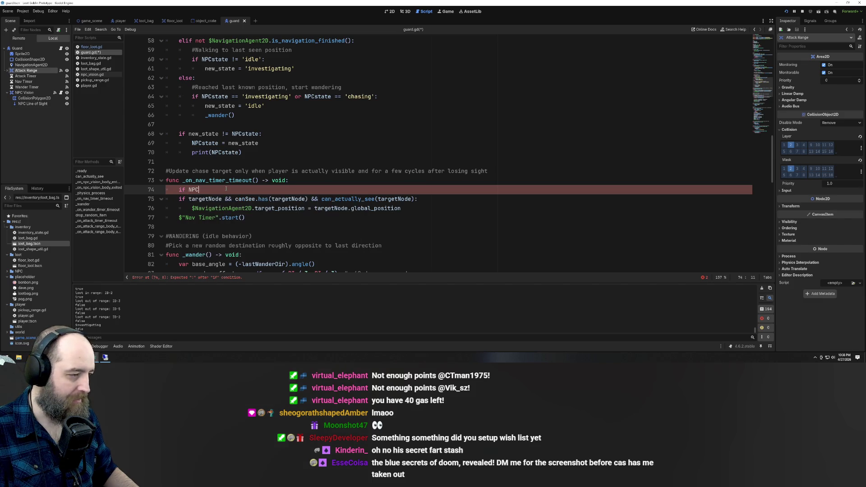
- Complete line 74 as the NPCstate 'investigating' condition and start its body line
text(state)
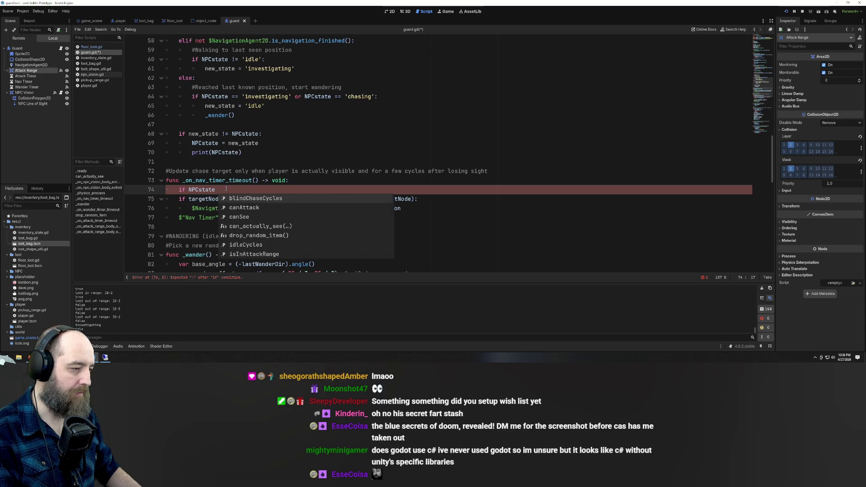
text(=)
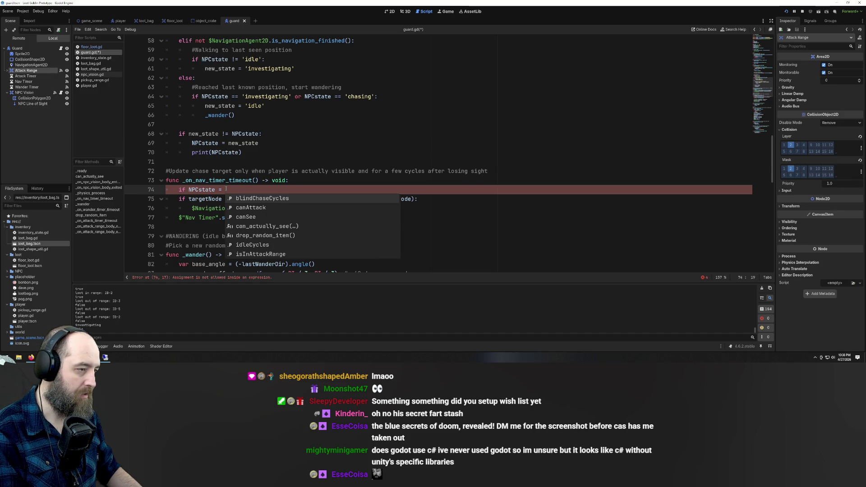
text( inv)
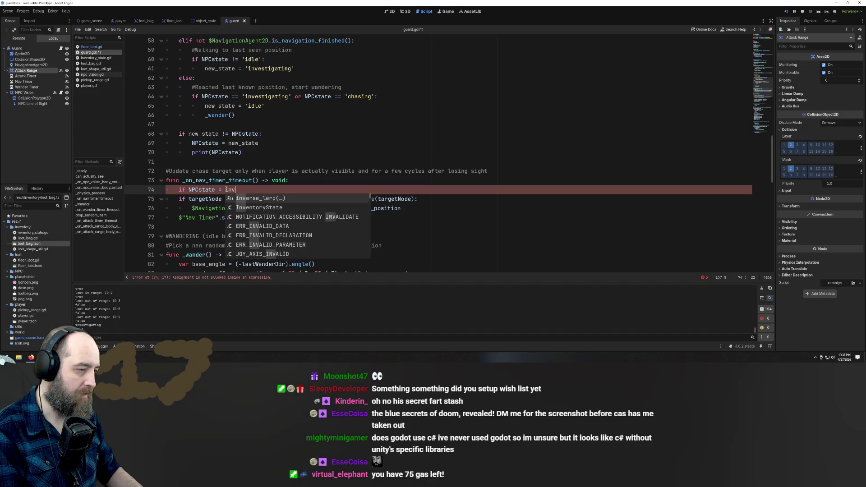
text(estig)
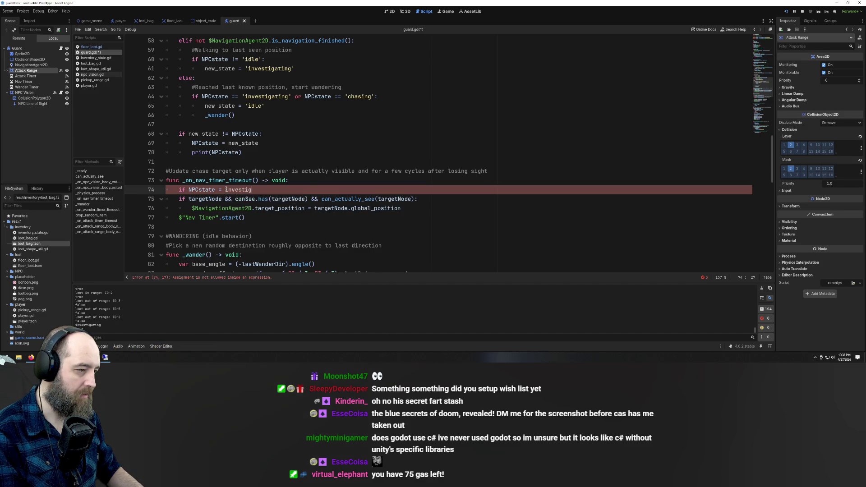
key(BackSpace)
key(BackSpace)
key(BackSpace)
text('in)
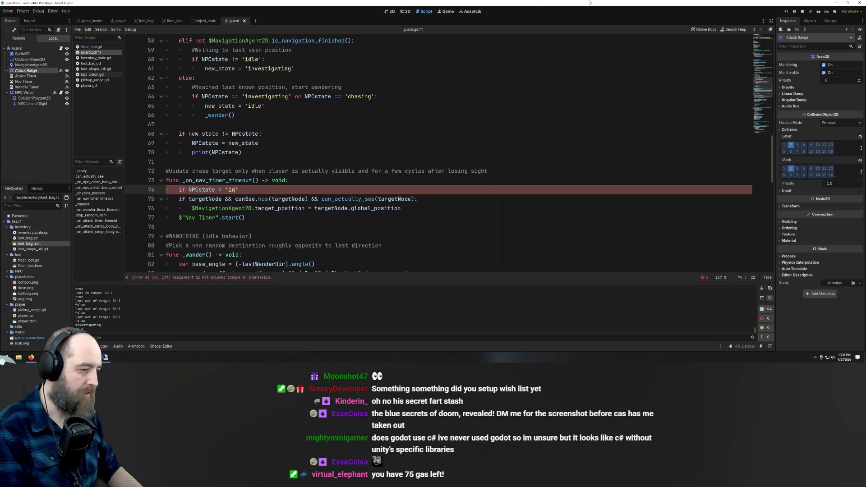
text(vestigating)
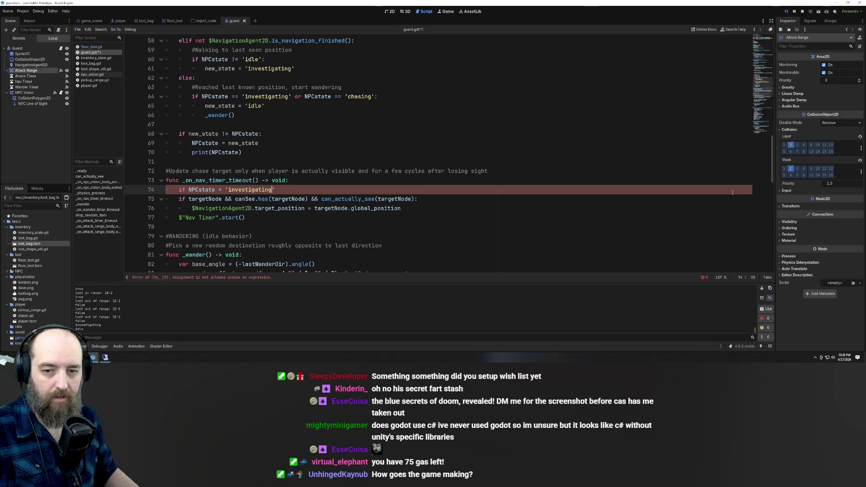
click(387, 141)
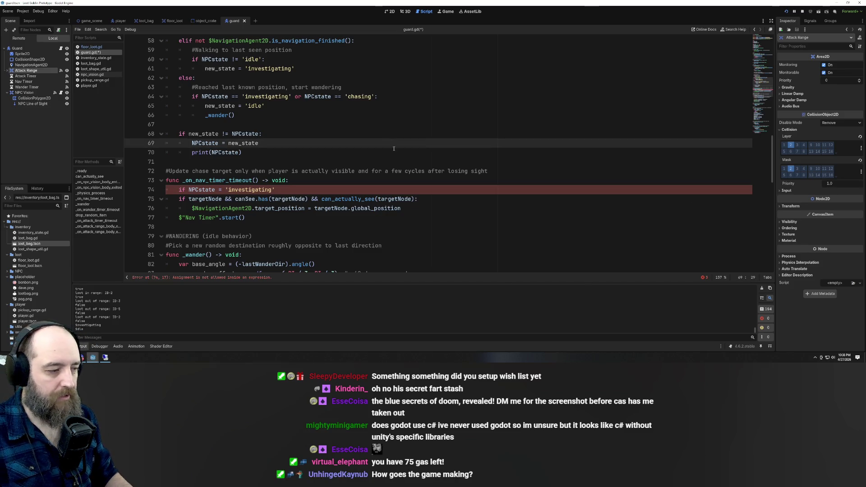
click(316, 189)
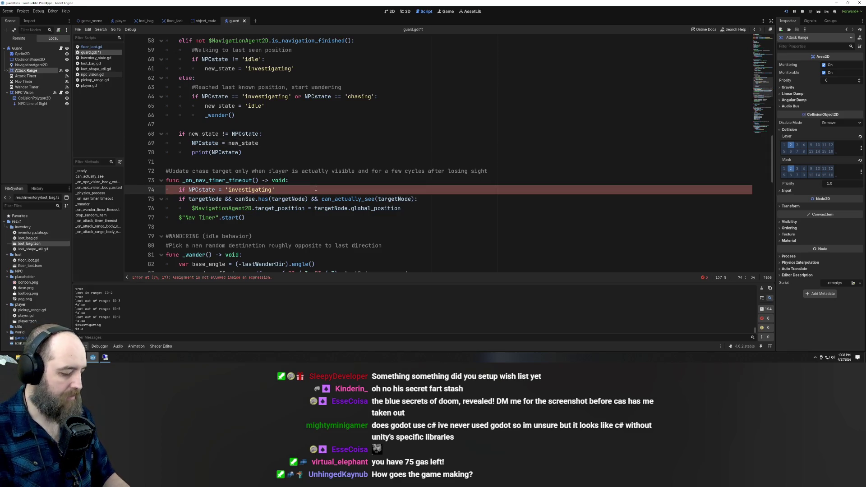
text(:)
key(Return)
key(BackSpace)
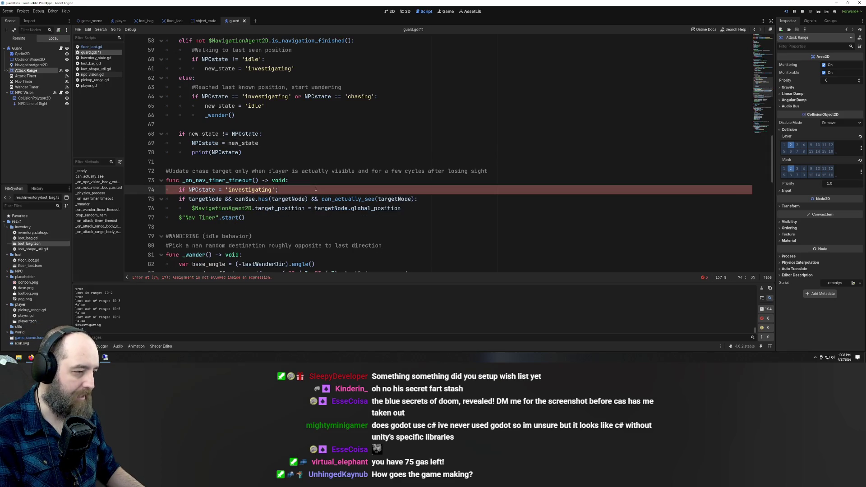
key(Return)
text(pass)
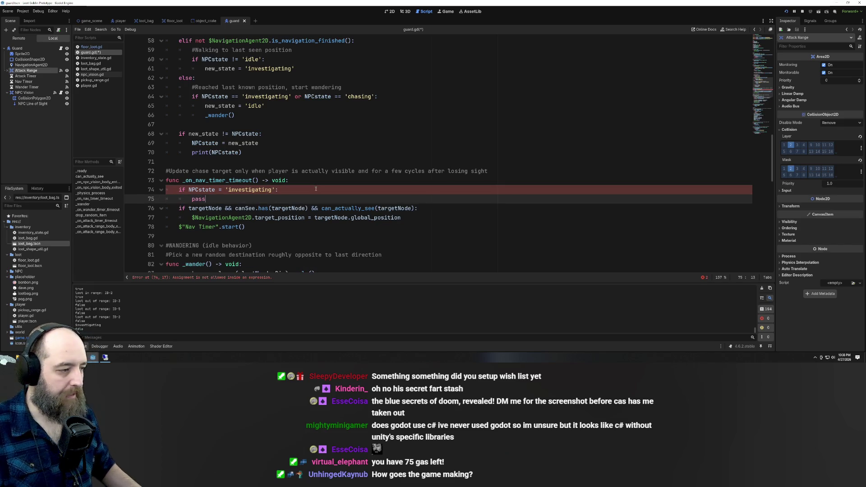
- Correct the comparison to == and save guard.gd before relaunching the game
click(377, 144)
click(312, 236)
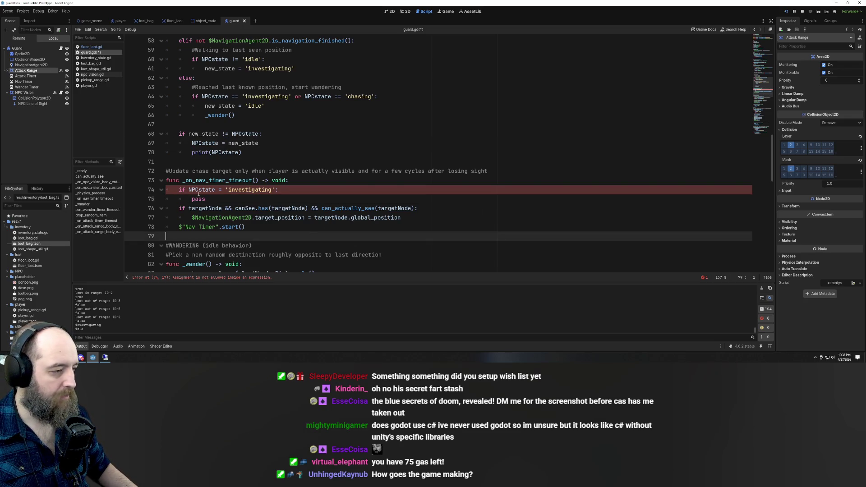
click(185, 190)
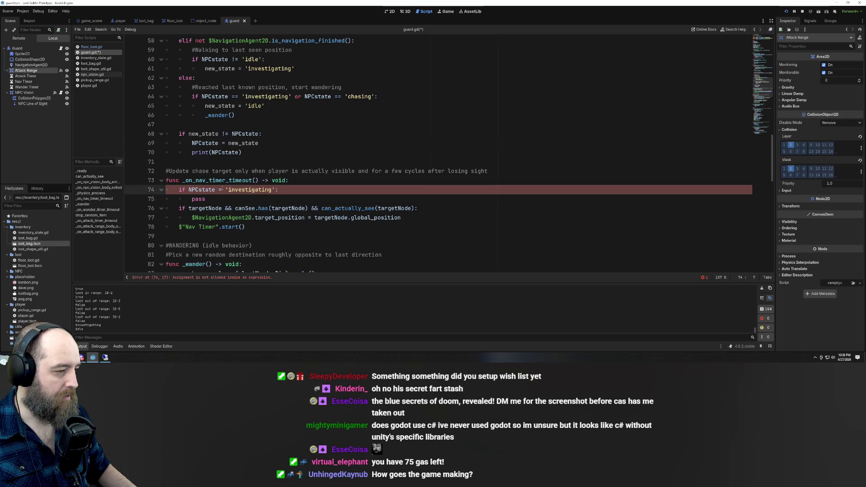
click(222, 189)
text(=)
click(312, 162)
key(ctrl+s)
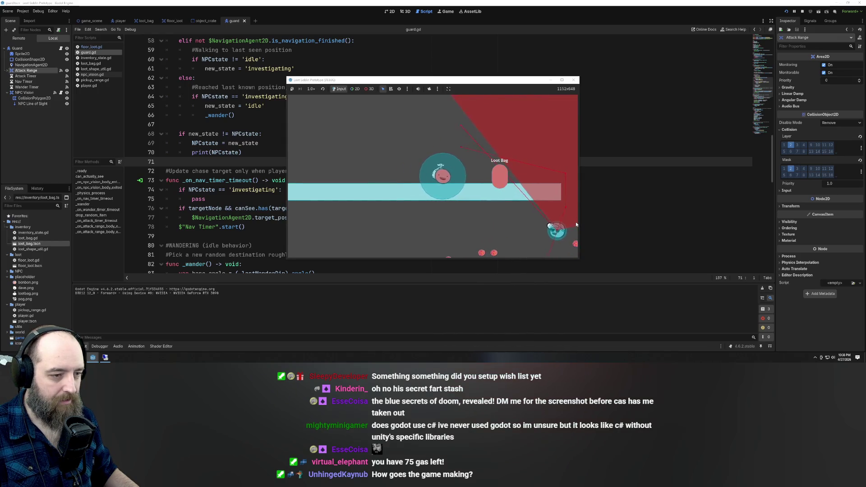
- Walk the player left, up and down near the Loot Bag into the guard's vision cone
key(Left)
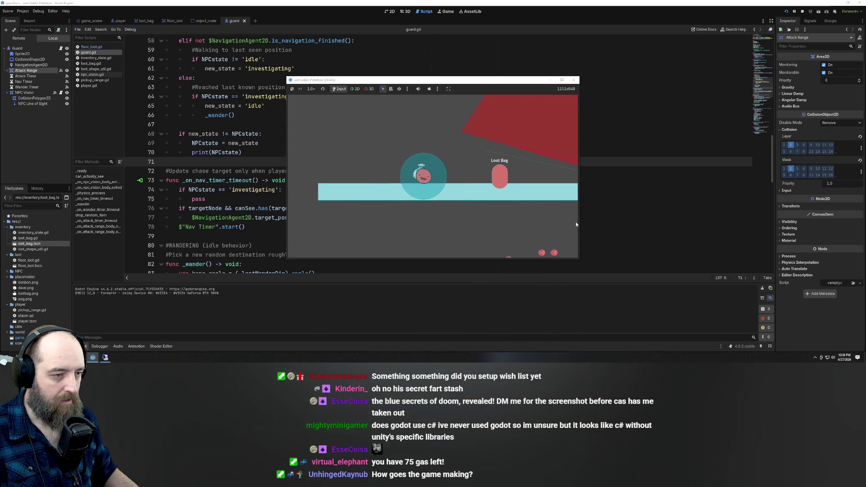
key(Up)
key(Down)
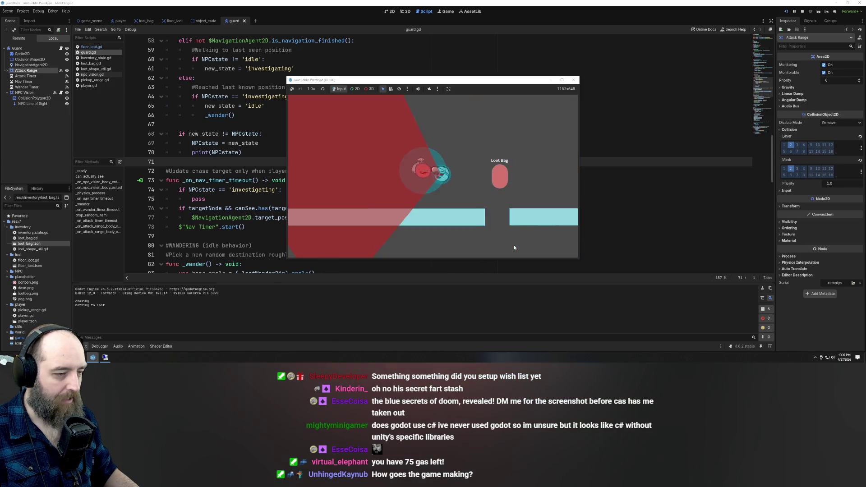
key(Down)
key(Down)
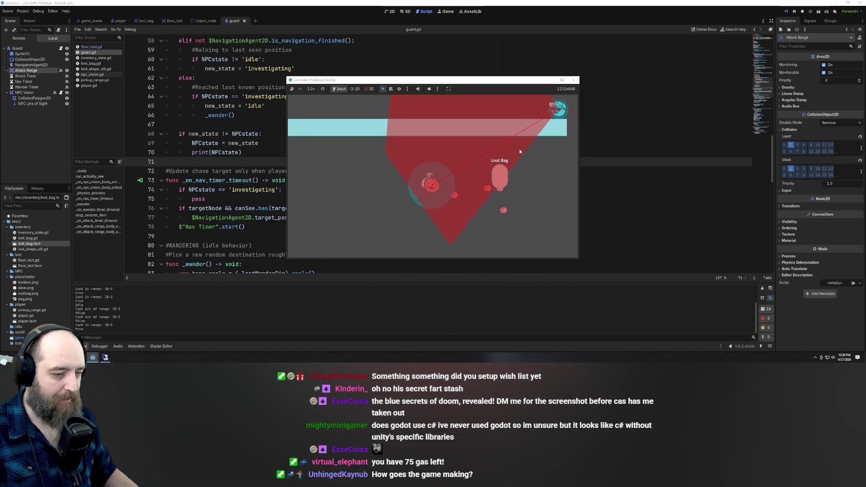
key(Down)
key(Up)
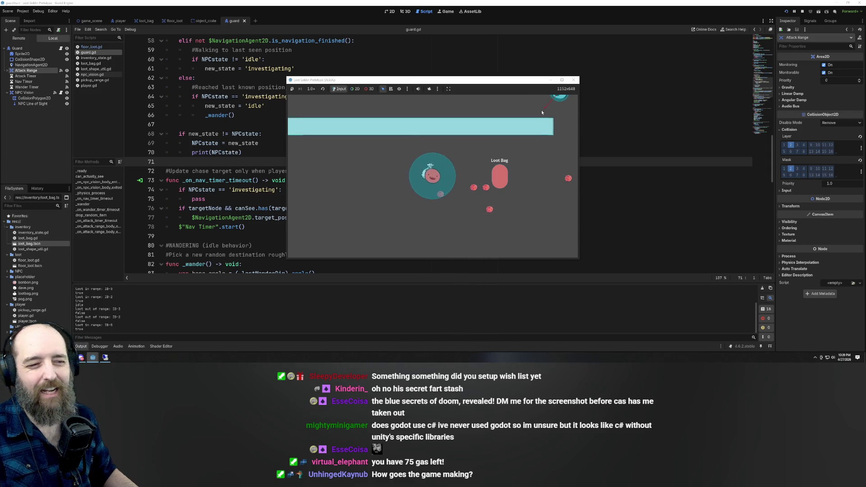
key(Left)
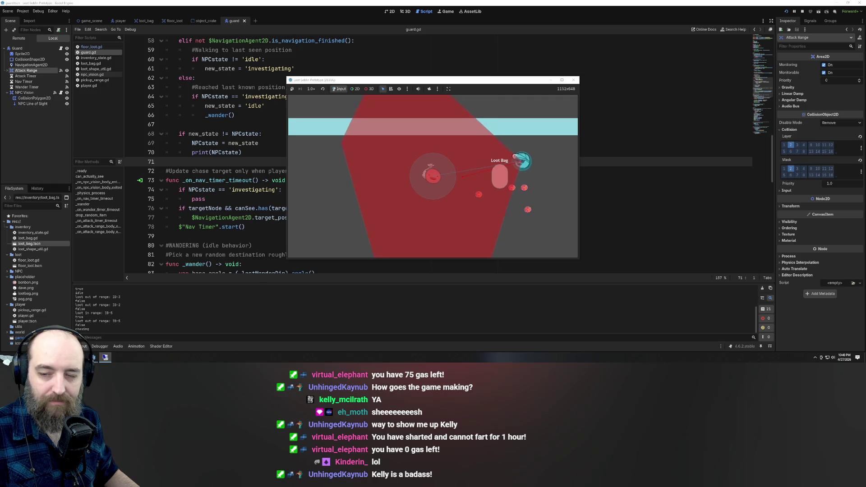
- Steer the player past the guard to the far right edge and take loot from the Loot Bag
key(Up)
key(Left)
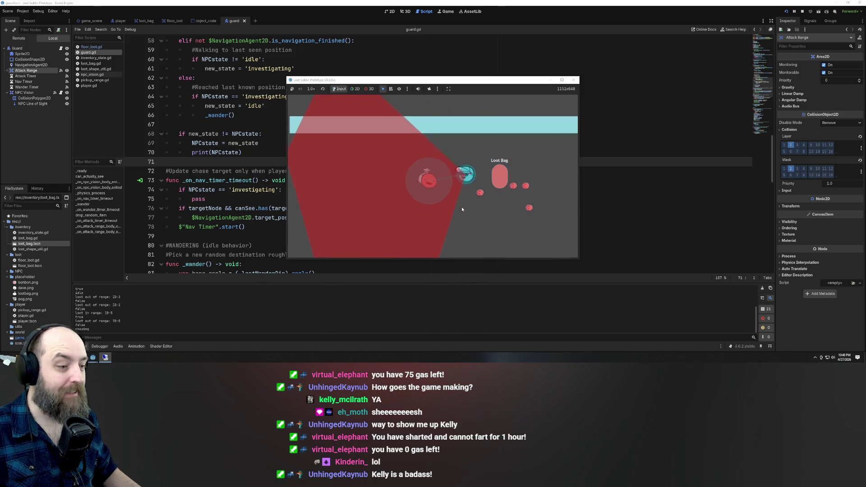
key(Left)
key(Down)
key(Up)
key(Right)
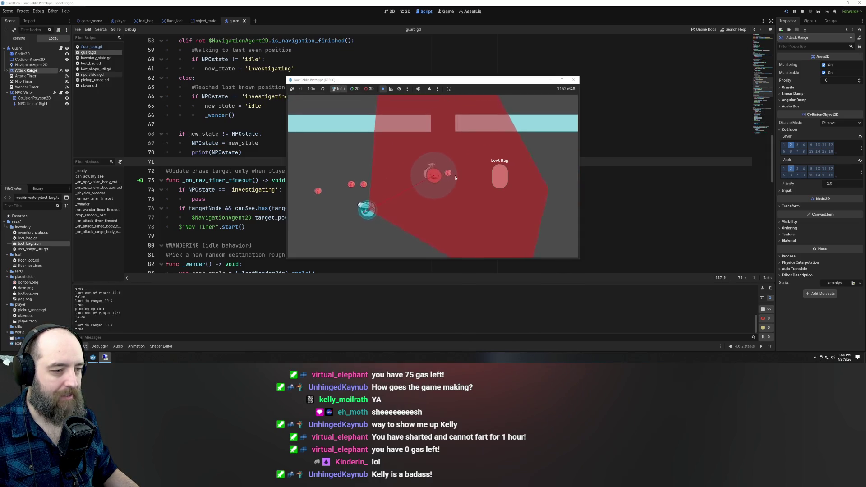
key(Up)
key(Right)
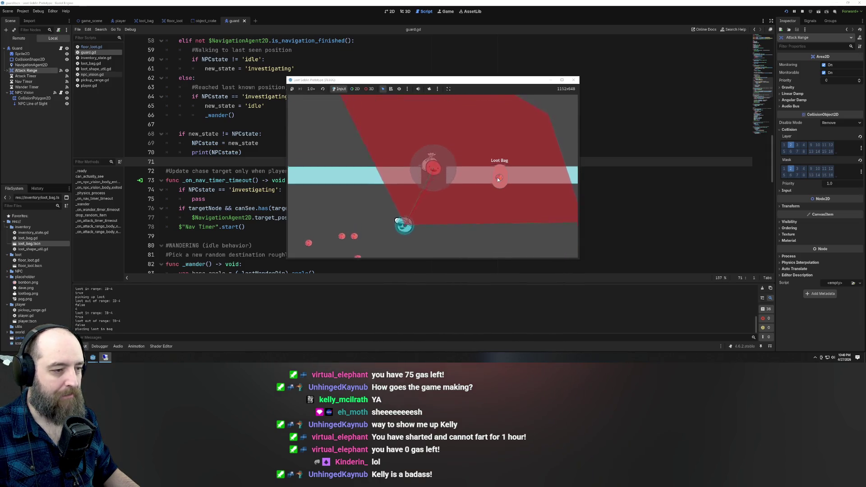
key(Up)
key(Right)
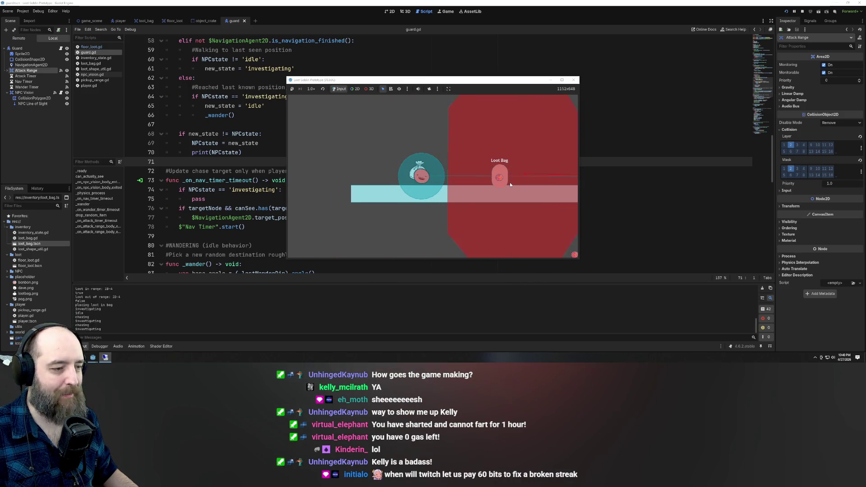
key(Right)
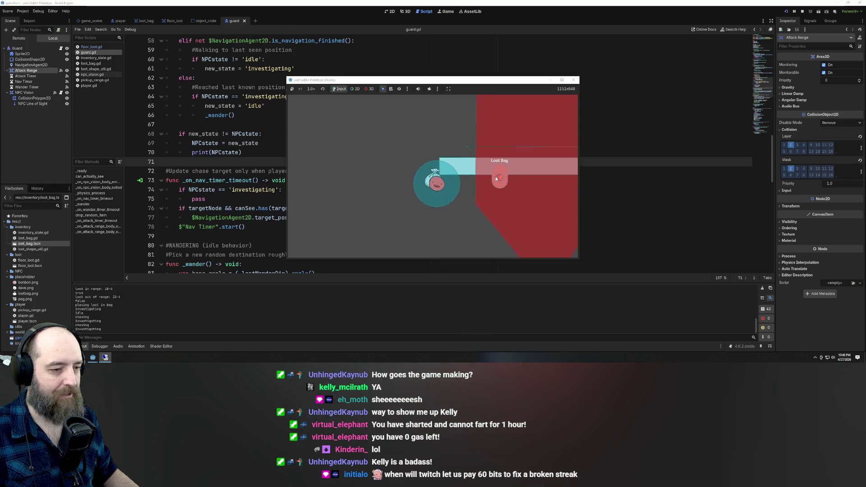
- Drop the loot, lead the player through the guard's vision cone, then put the red loot back in the bag
mouse_move(497, 177)
mouse_down()
mouse_move(458, 183)
mouse_move(473, 188)
mouse_up()
key(Up)
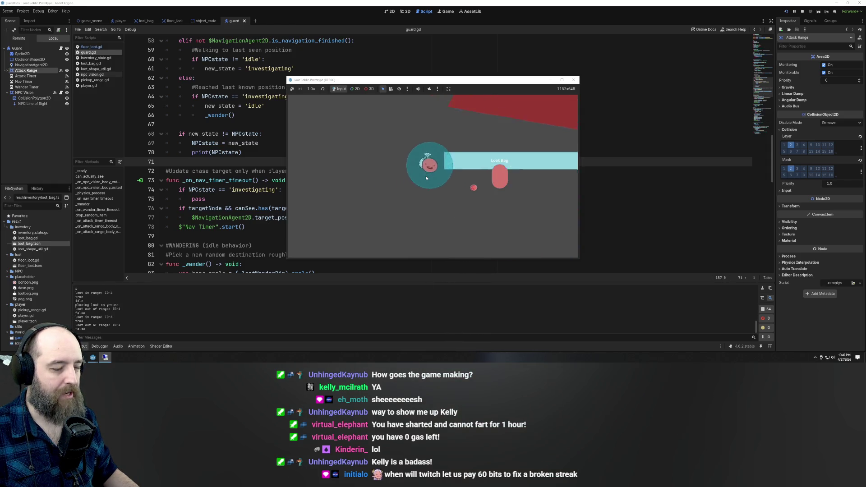
key(Up)
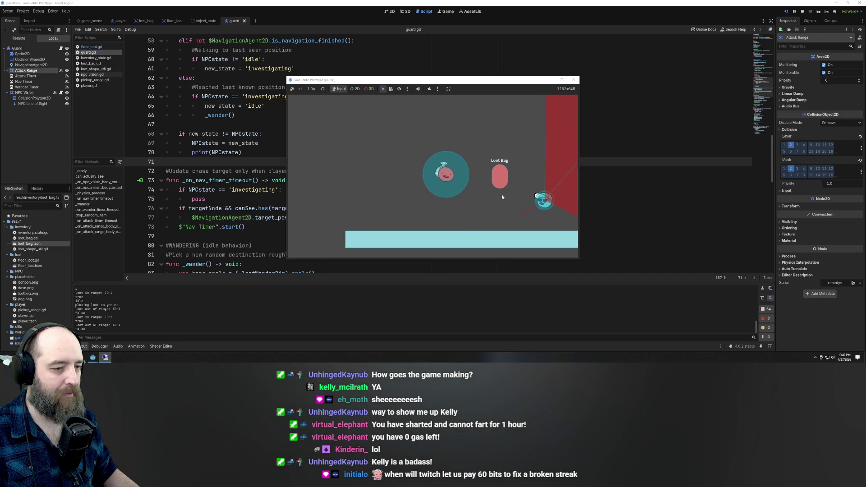
key(Left)
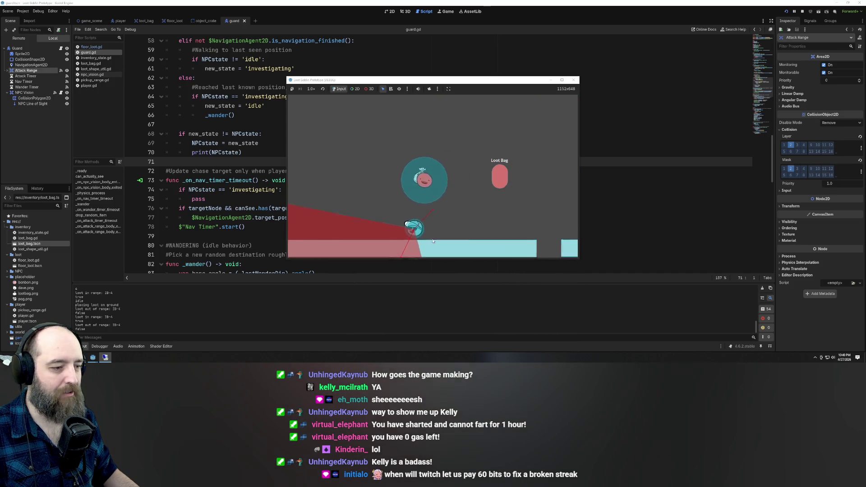
key(Up)
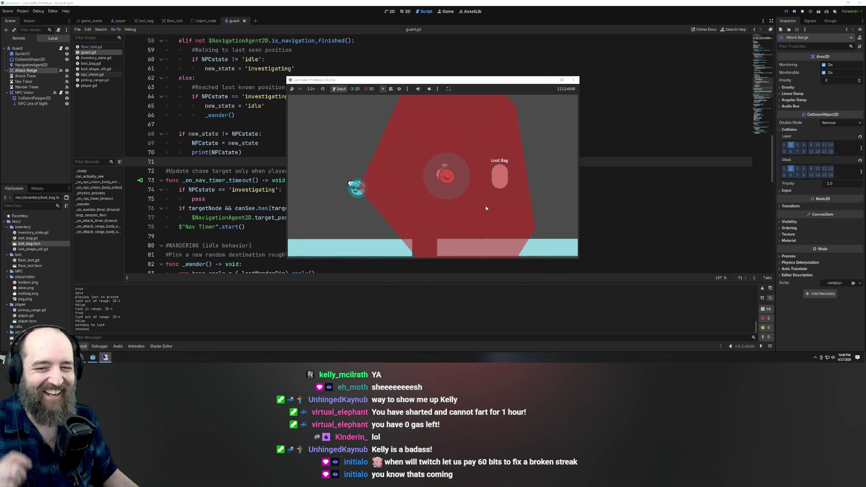
key(Left)
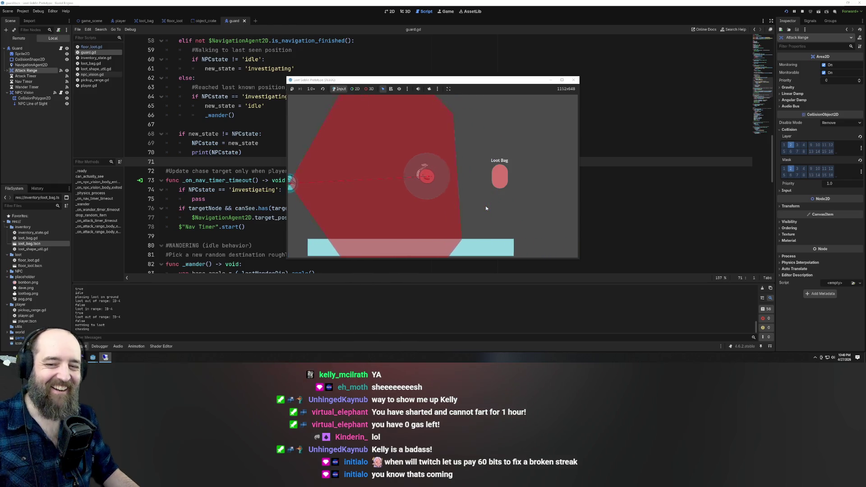
key(Down)
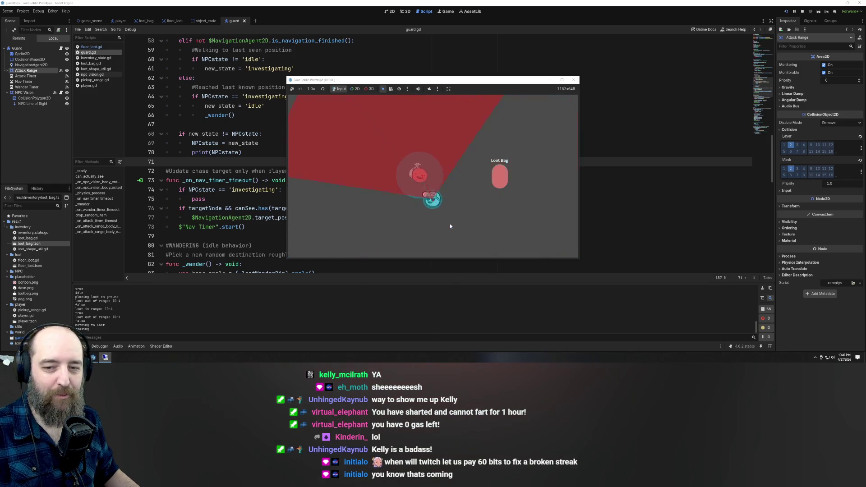
key(Down)
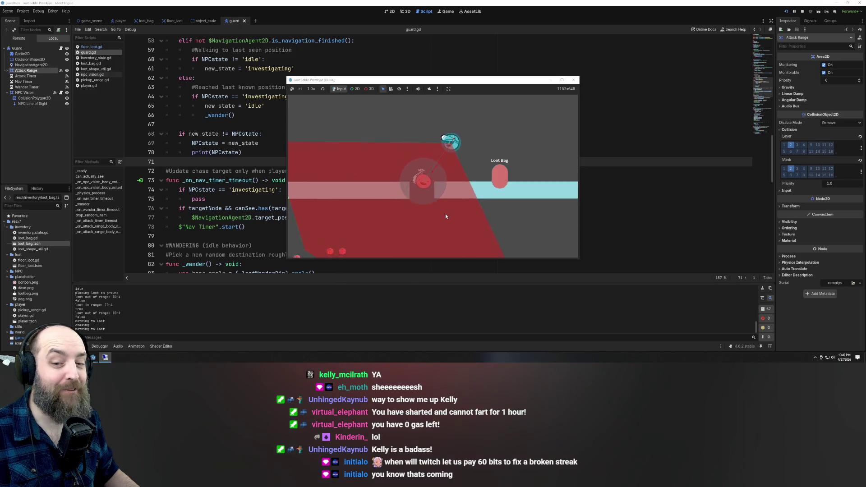
key(Down)
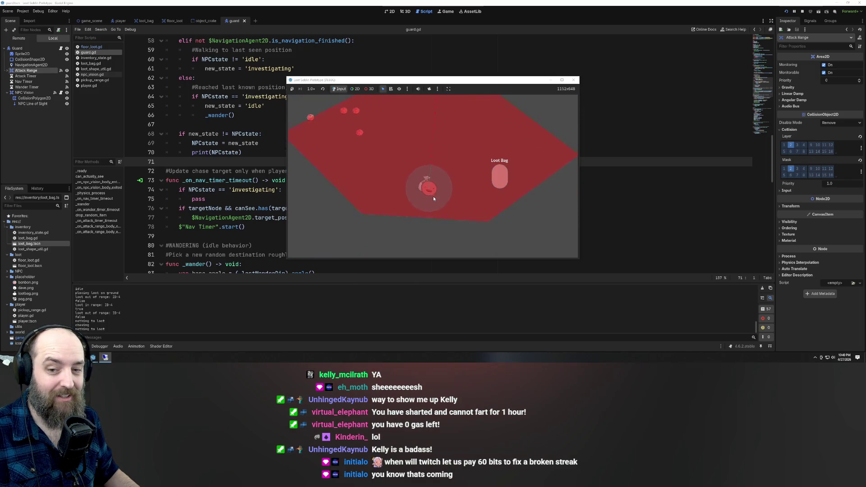
key(Up)
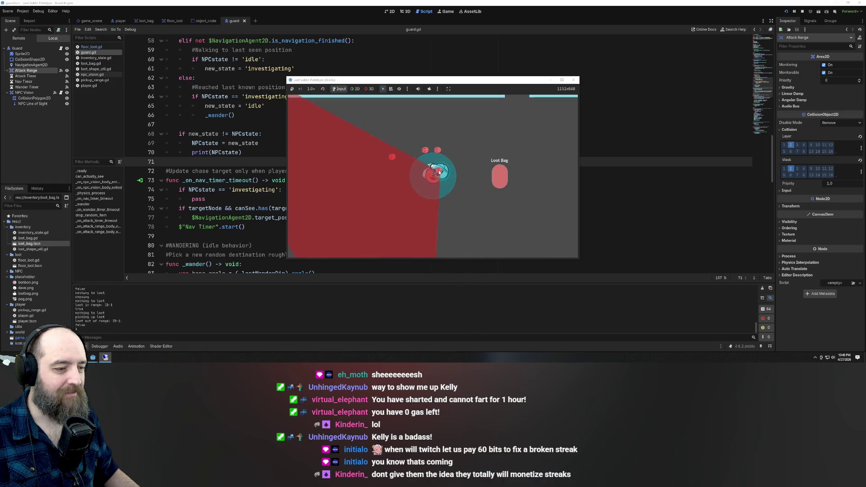
click(368, 151)
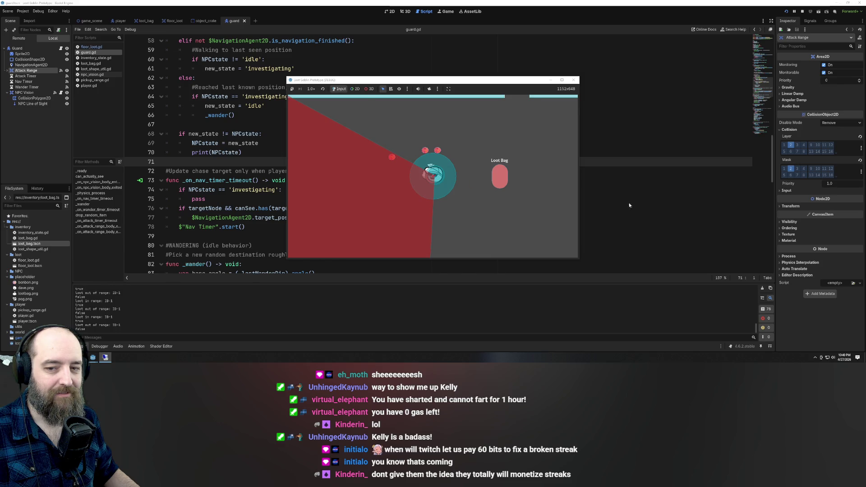
key(e)
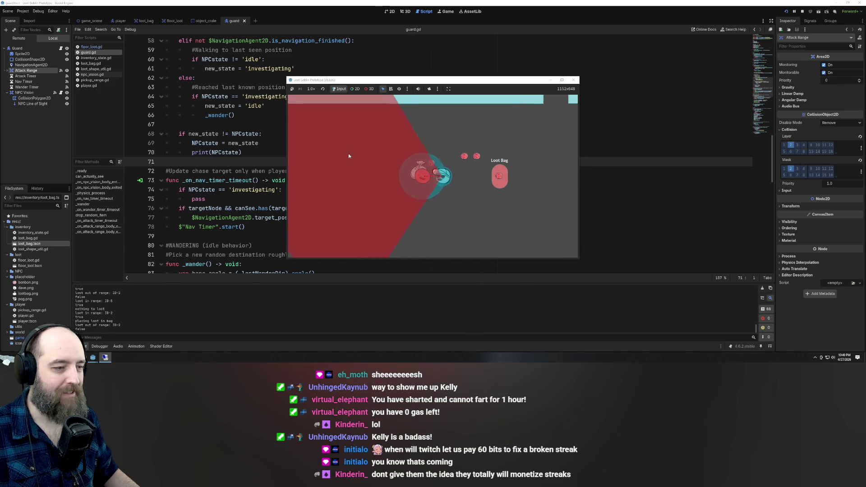
- Walk the player around with WASD through the wall gap, then stop the game with F8
key(w)
key(a)
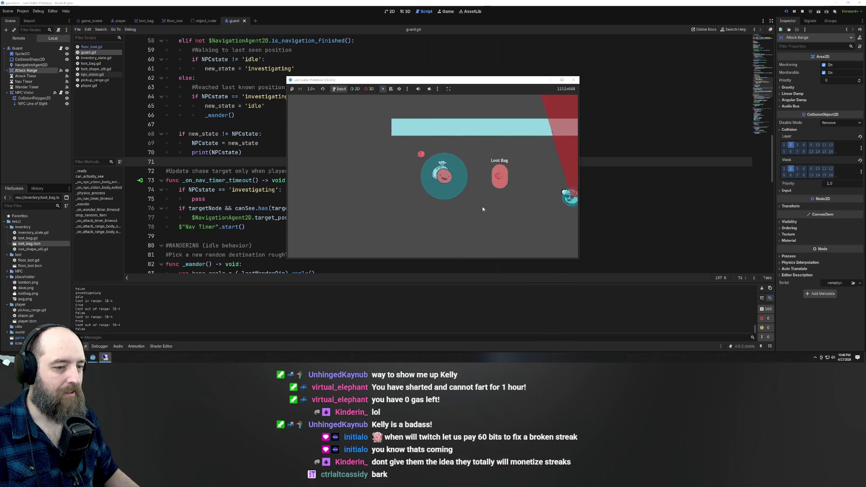
key(d)
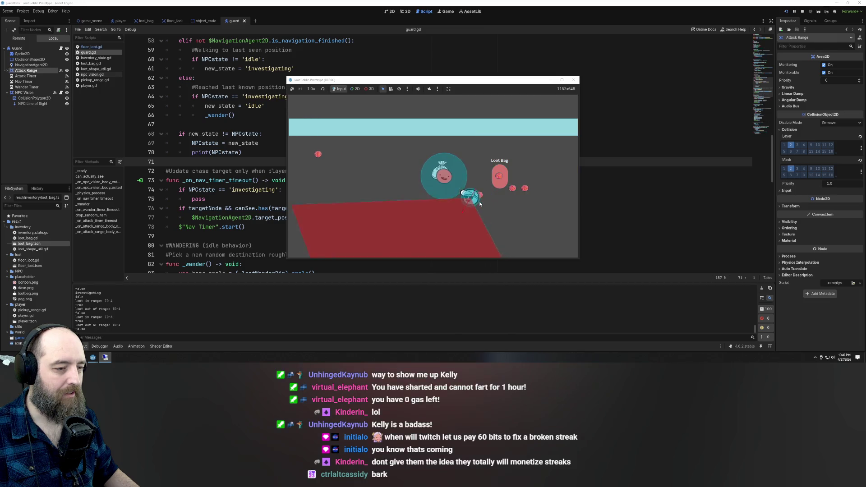
key(a)
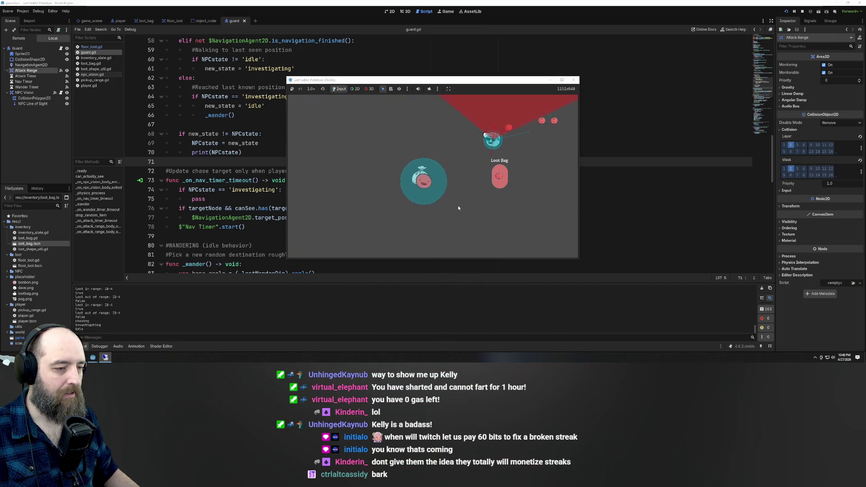
key(w)
key(s)
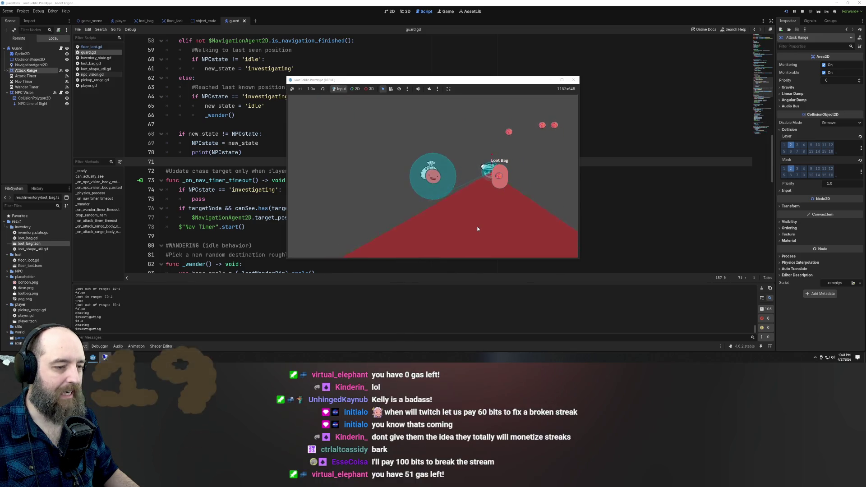
key(d)
key(w)
key(w)
key(s)
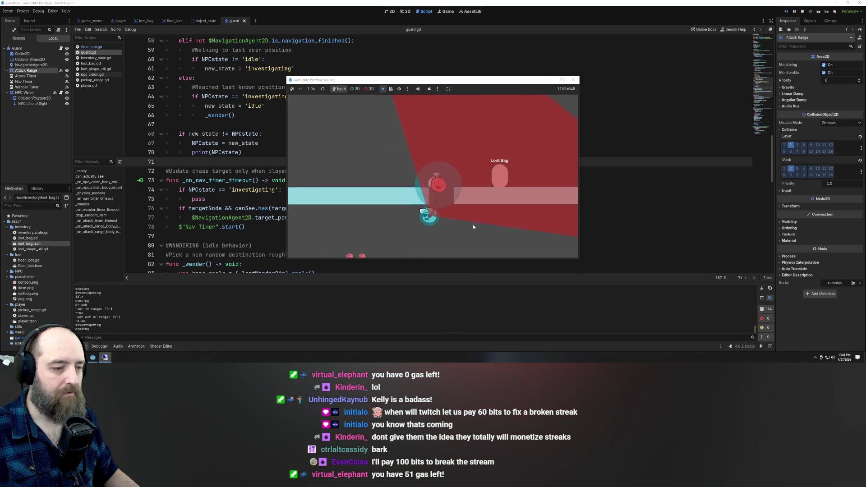
key(s)
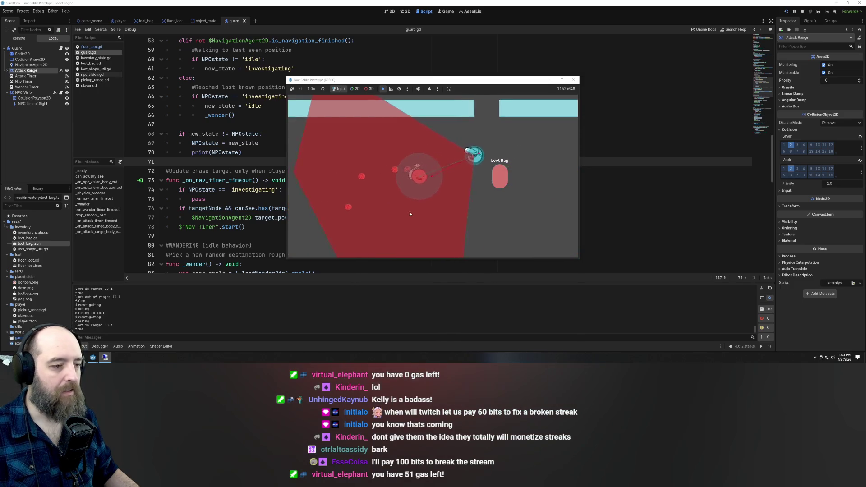
key(d)
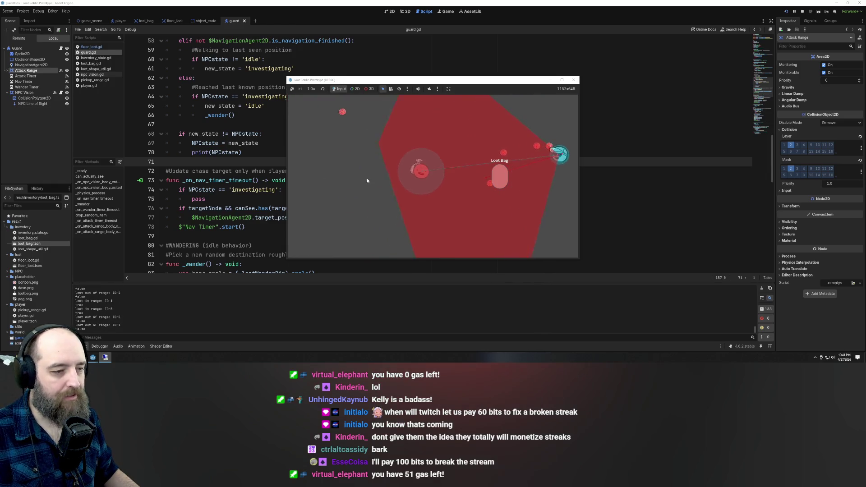
key(F8)
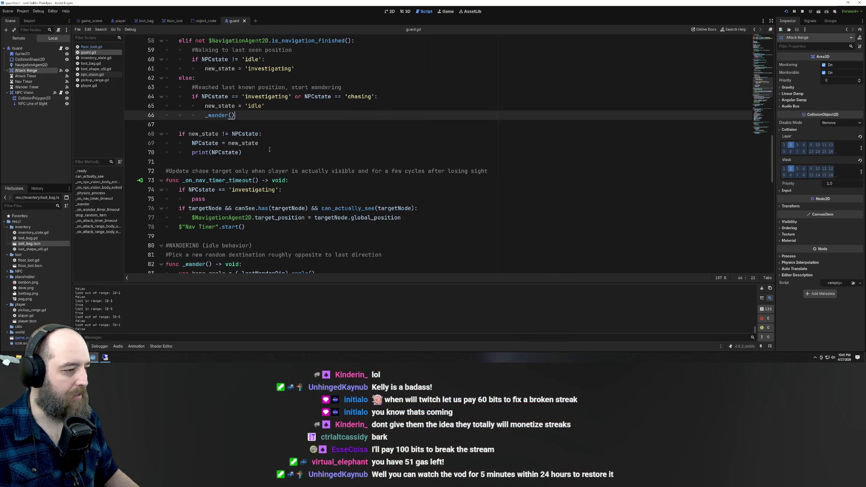
- Replace pass on line 75 with speed = 60 under the investigating check
key(Down)
key(Down)
key(Down)
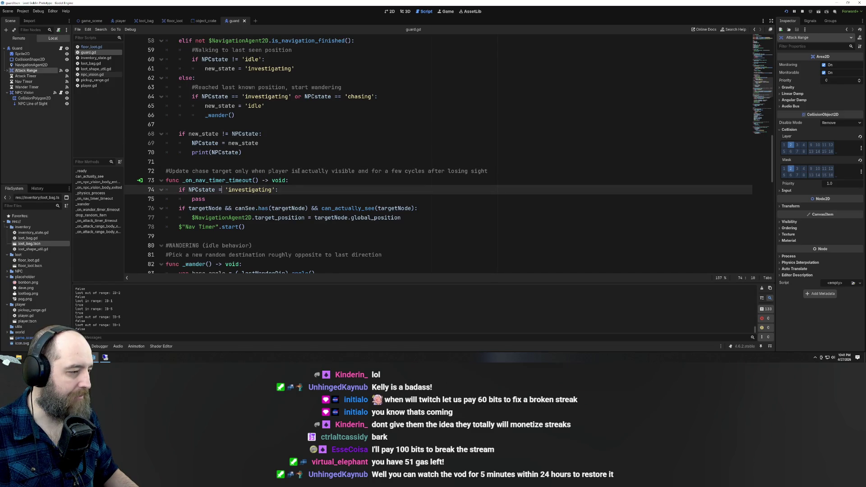
text(=)
click(211, 200)
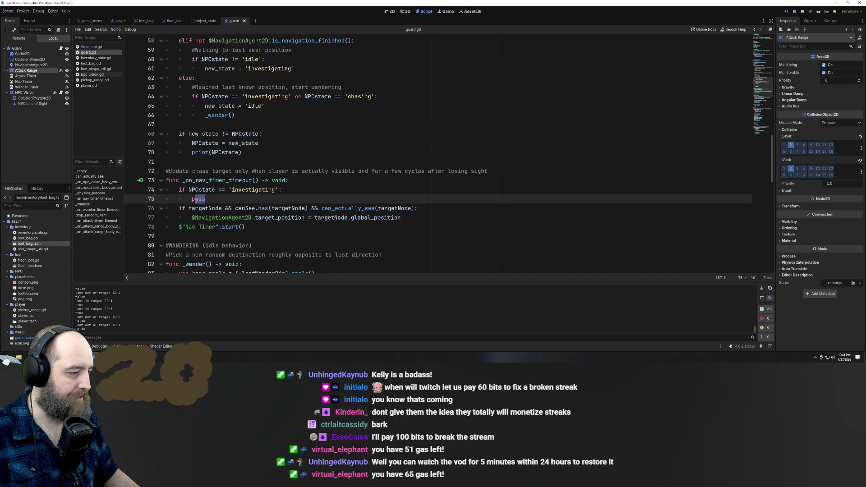
drag(195, 199, 192, 199)
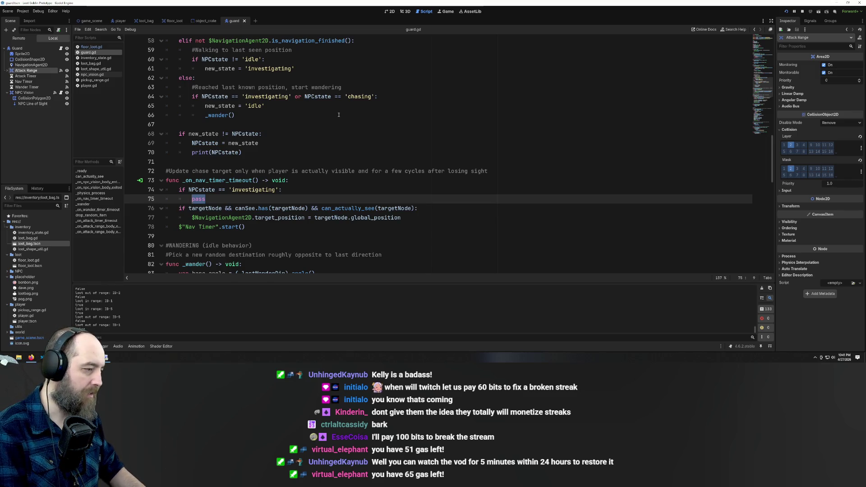
scroll(306, 114, up, 15)
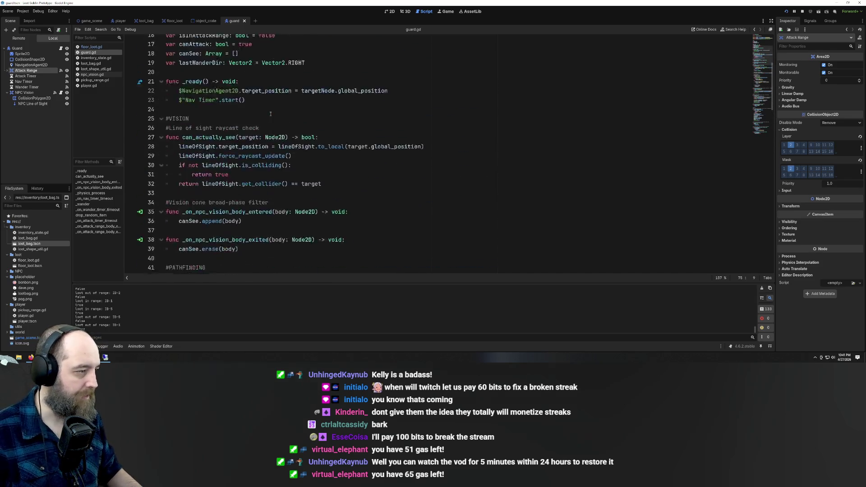
scroll(238, 106, down, 16)
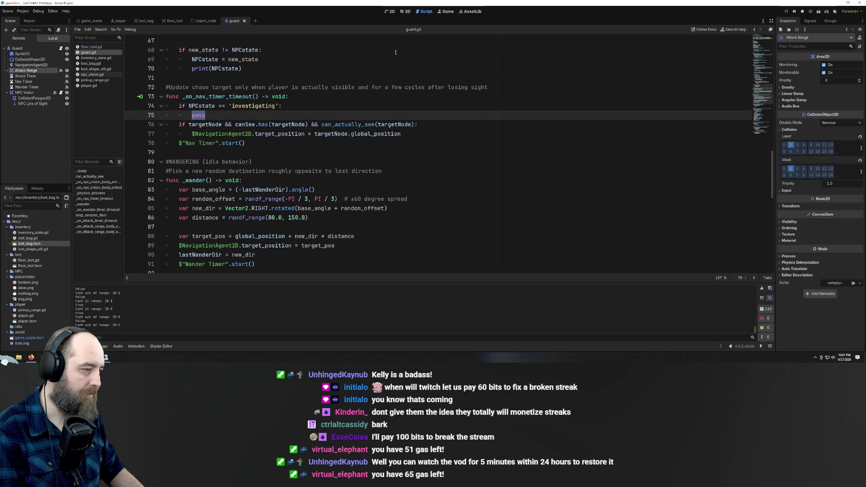
text(speed =)
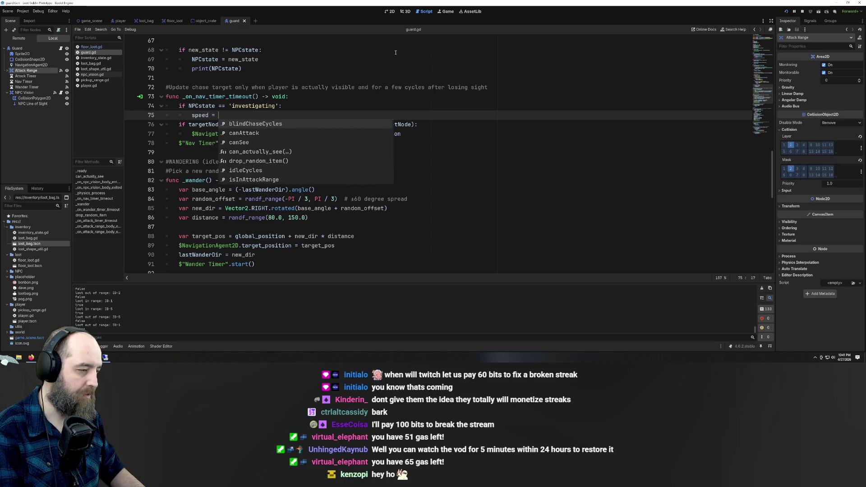
scroll(413, 99, up, 16)
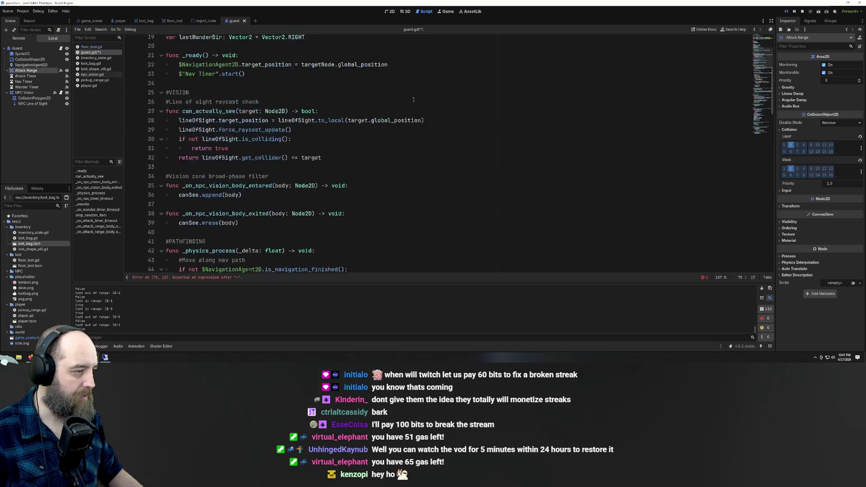
scroll(412, 97, down, 16)
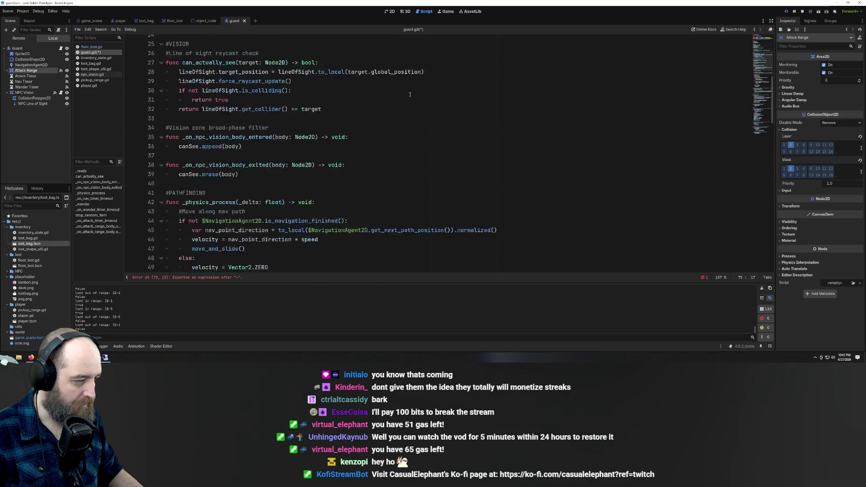
text(60)
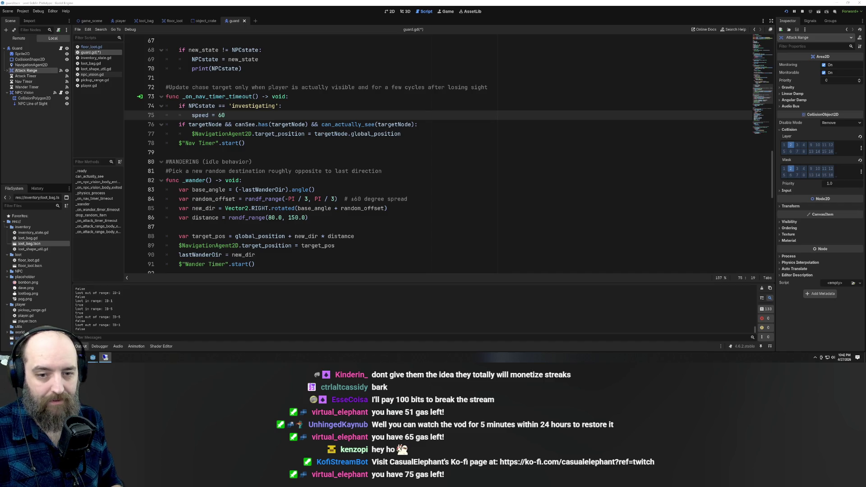
- Save guard.gd and run the game again to test the guard
click(422, 175)
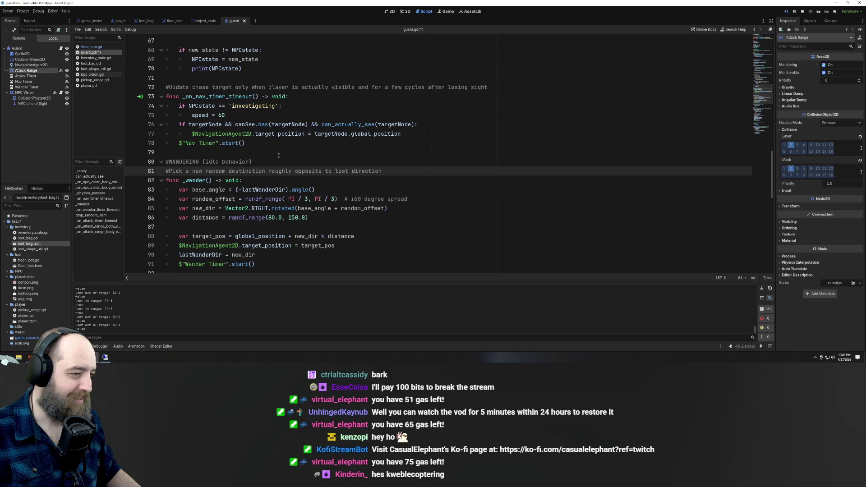
click(278, 155)
scroll(357, 197, up, 1)
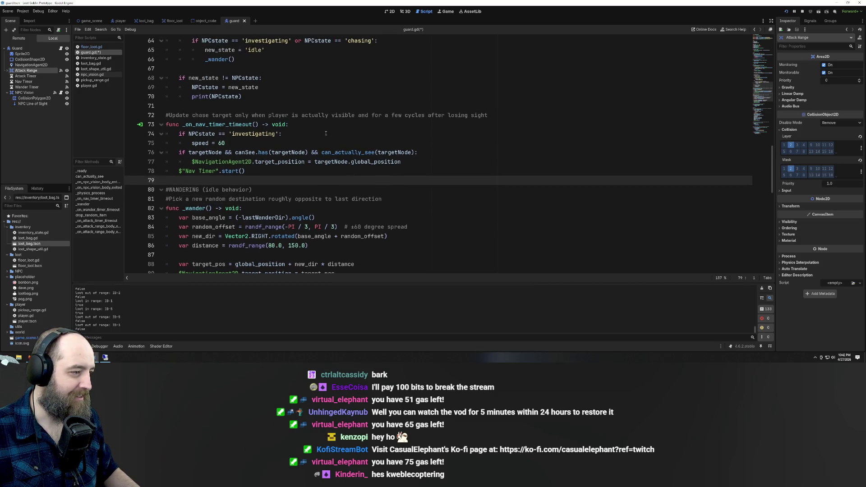
click(365, 134)
key(ctrl+s)
click(367, 97)
key(F5)
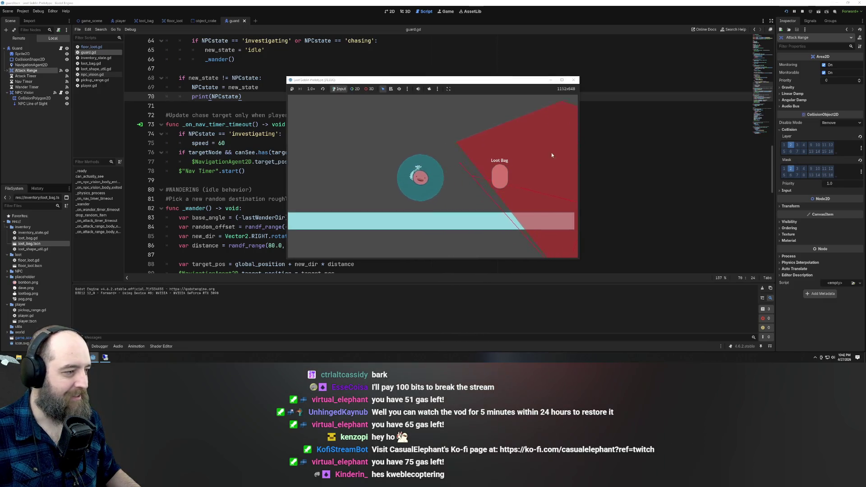
- Return to guard.gd and open a new line after speed = 60
click(587, 111)
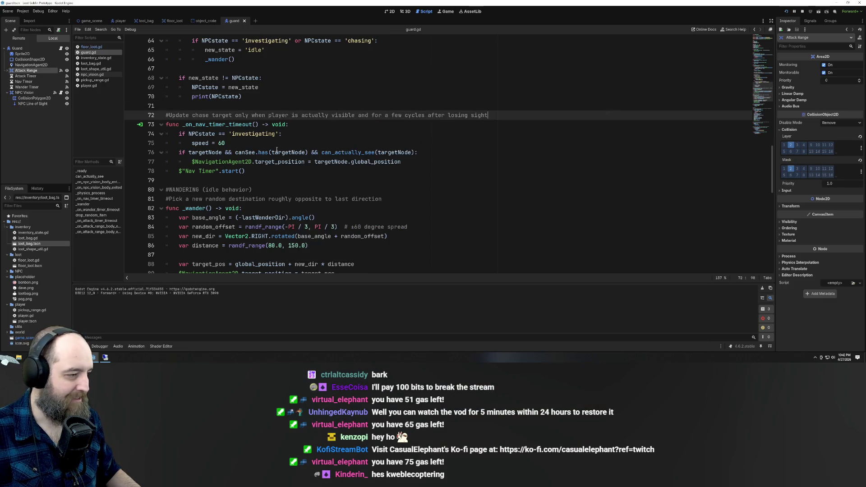
click(234, 143)
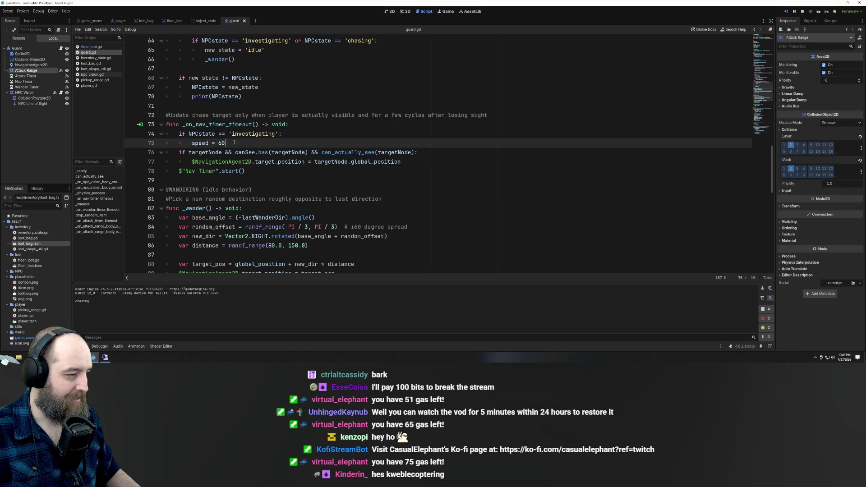
key(Return)
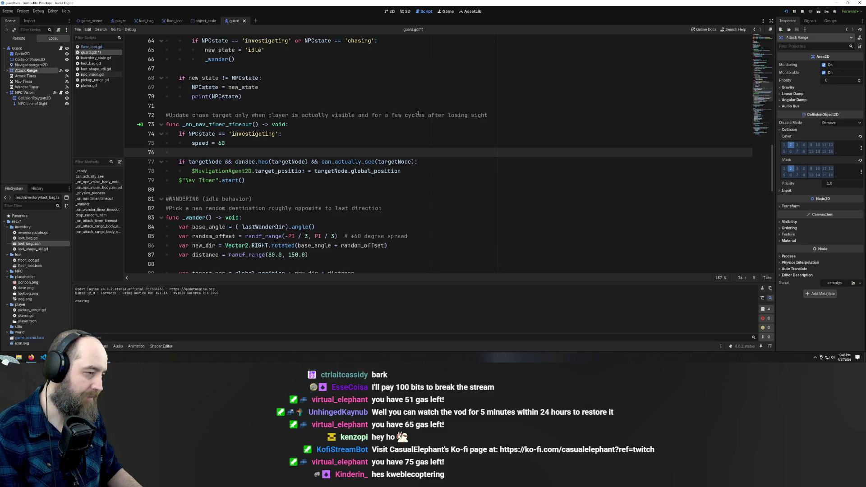
- Add a second state check below the investigating block, starting as if NPCstate == 'chasing'
text(if )
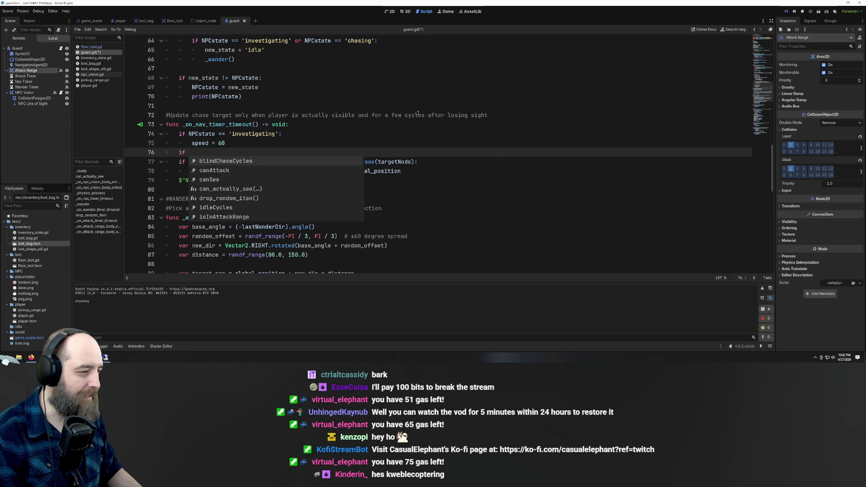
text(NPC)
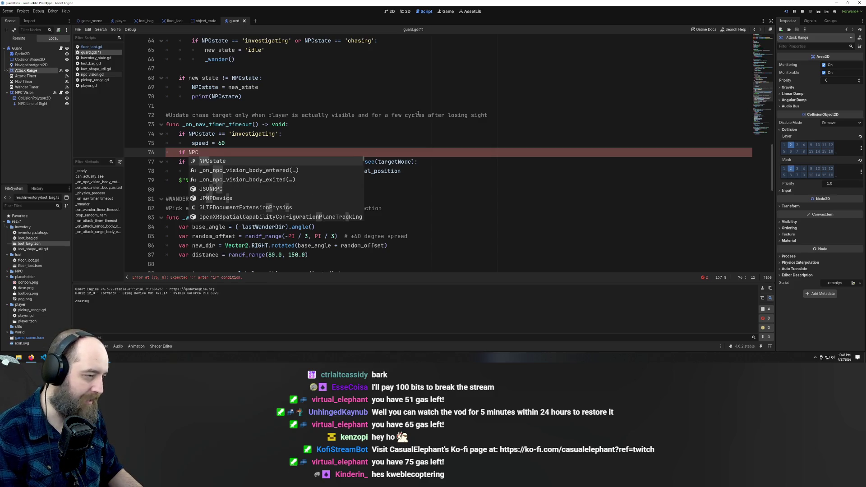
text(state == )
text('chas)
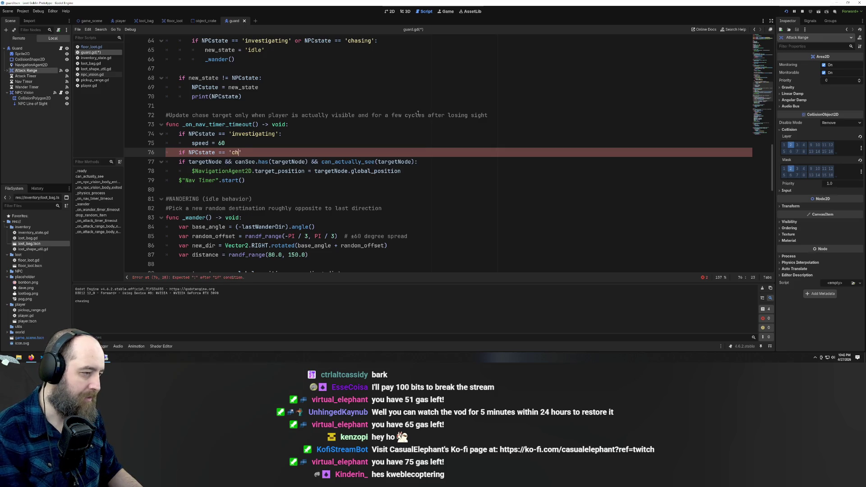
text(ing)
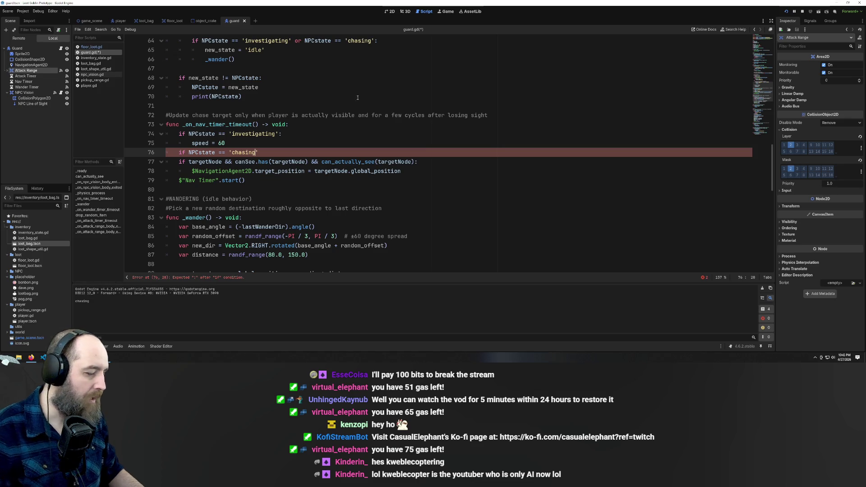
click(220, 143)
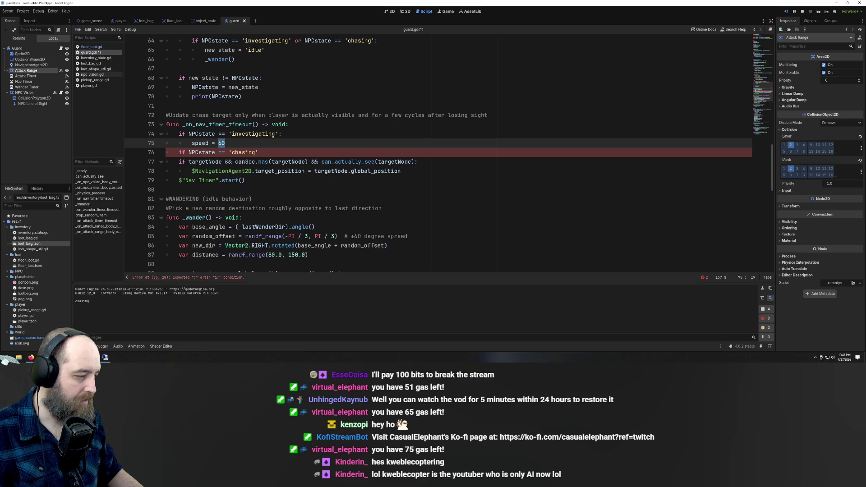
click(267, 152)
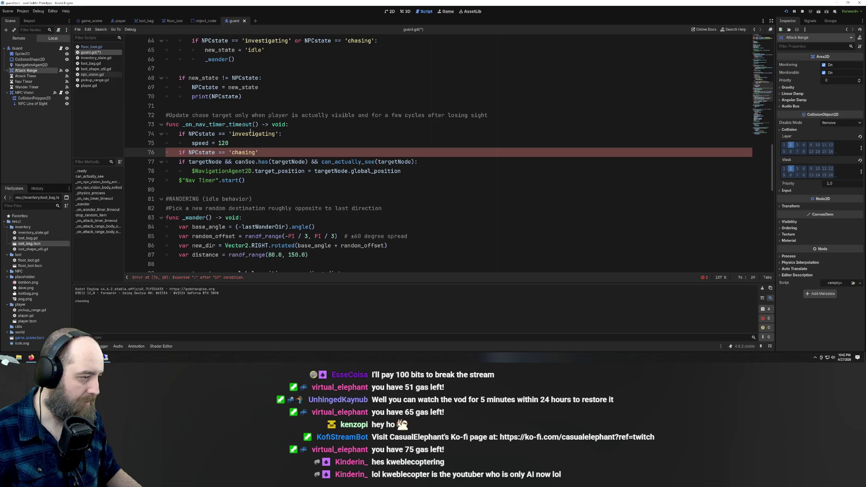
click(280, 133)
text(|| 'investigating')
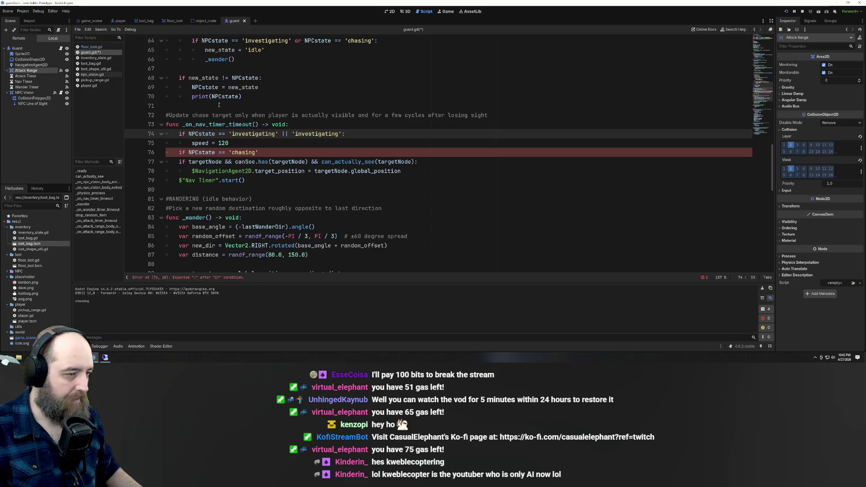
key(Down)
key(Down)
key(shift+Home)
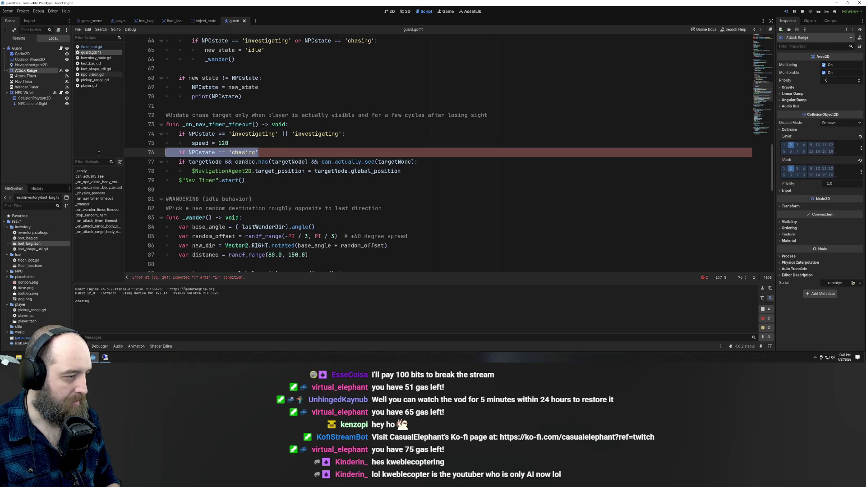
click(244, 153)
text(dle)
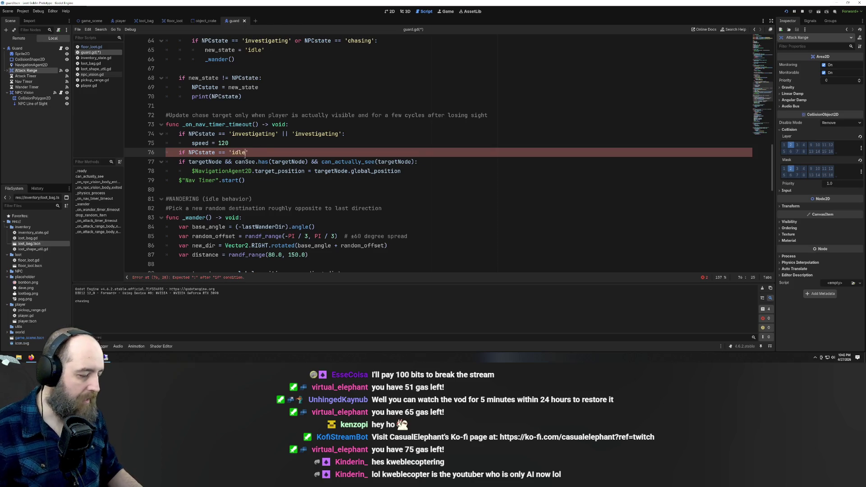
- Give the new 'idle' condition an indented speed = 60 line
key(Return)
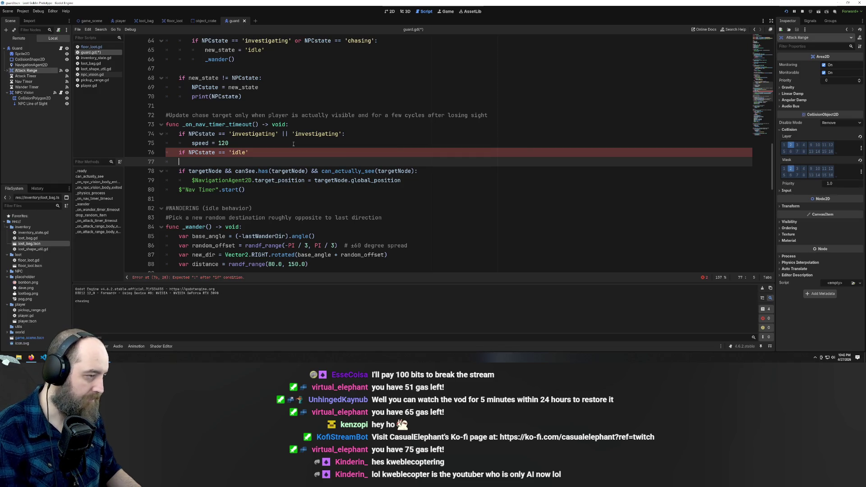
text(NP)
key(BackSpace)
key(BackSpace)
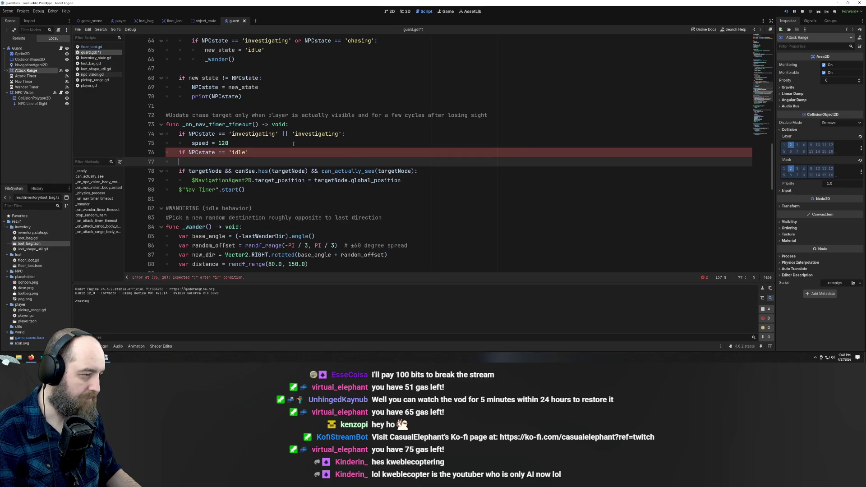
text(NP)
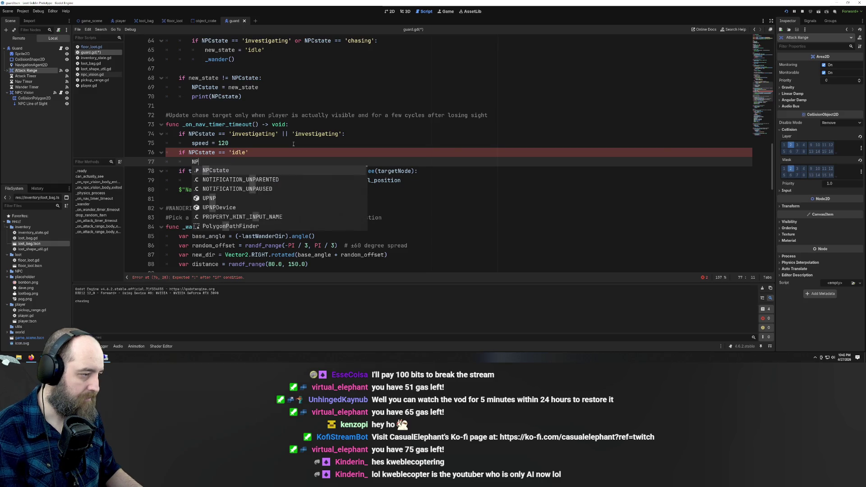
text(Cstate)
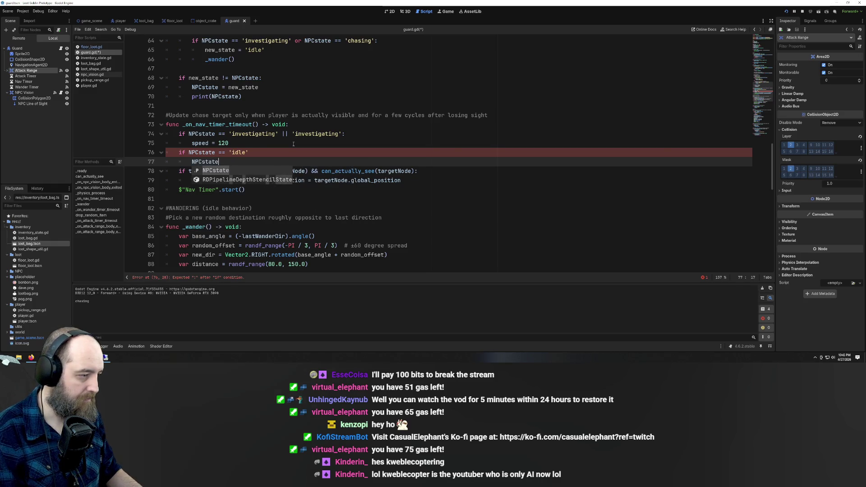
key(BackSpace)
key(BackSpace)
key(BackSpace)
text(speed =)
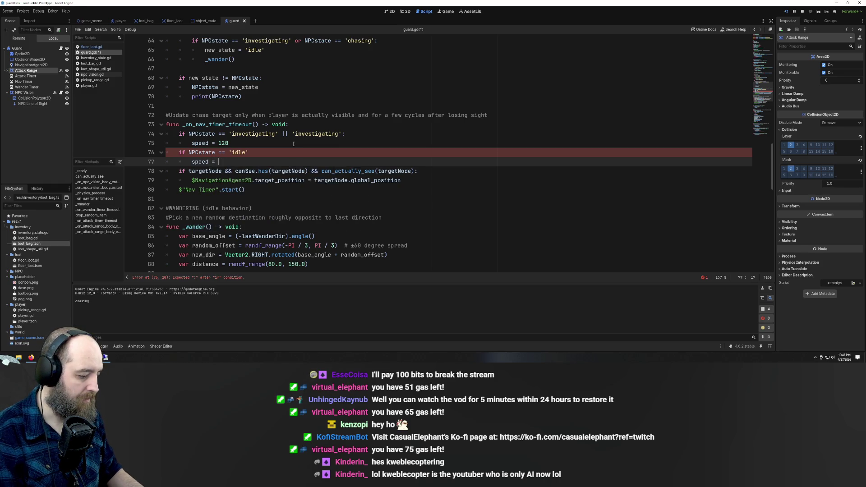
text(60)
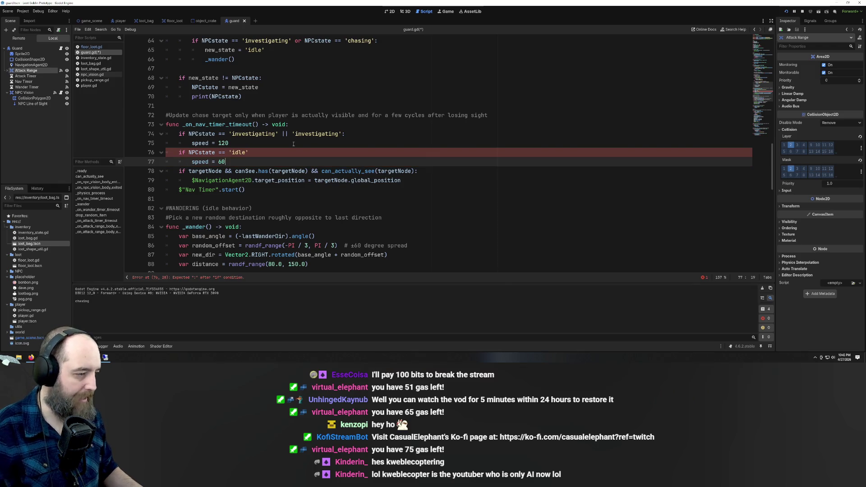
click(346, 93)
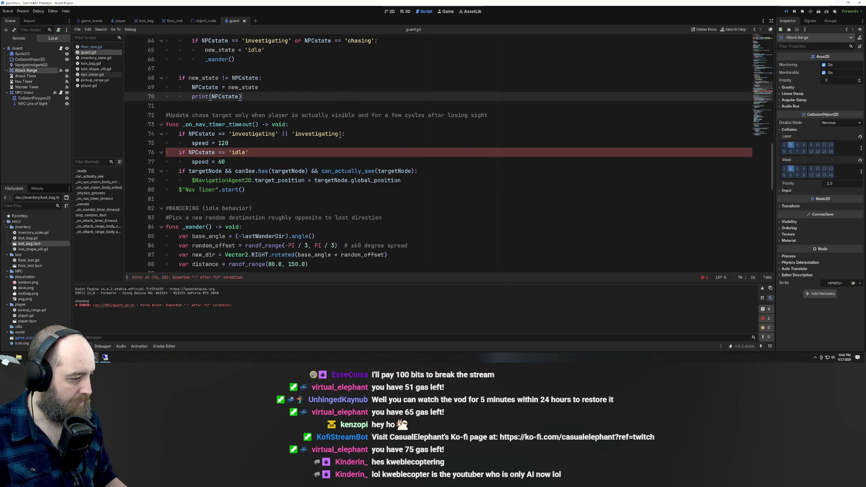
click(263, 152)
- Run the game and watch the output print chasing, investigating and idle states, then return to guard.gd
text(:)
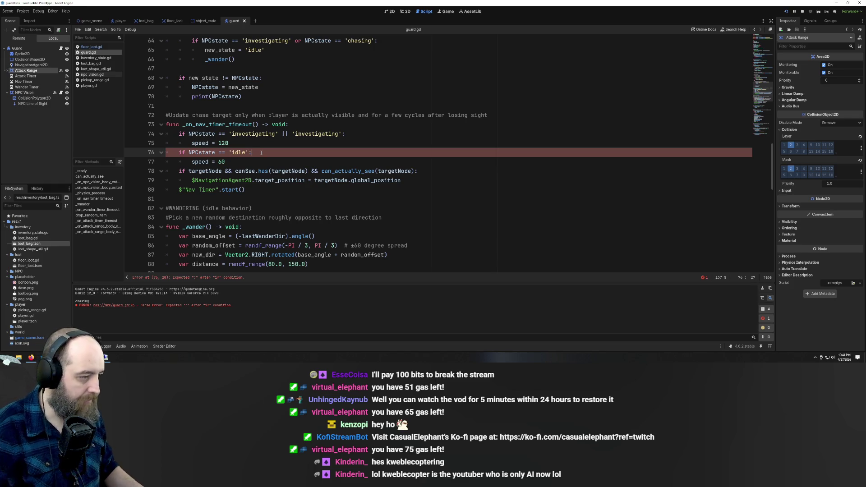
click(378, 135)
key(F5)
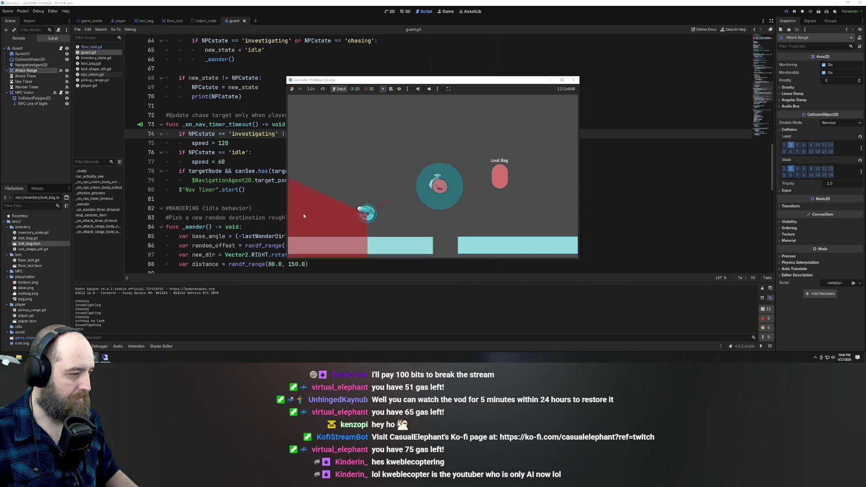
click(280, 162)
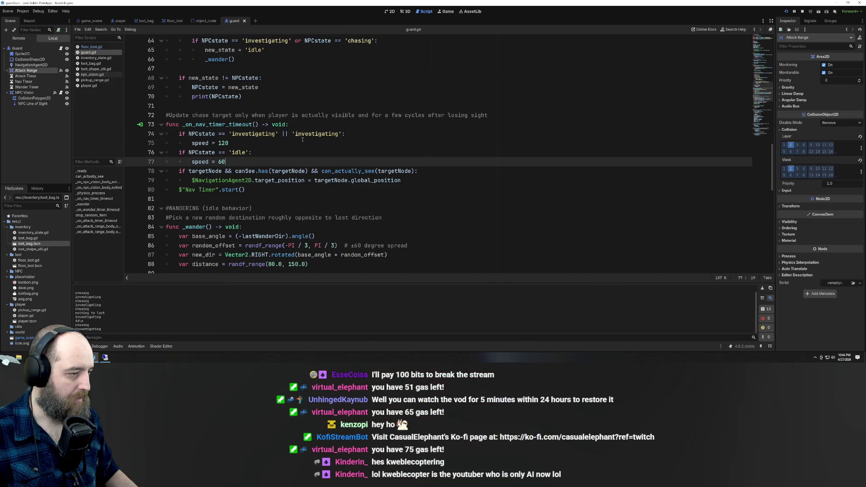
- Replace the duplicated 'investigating' on line 74 with 'chasing' and run the game
double_click(359, 41)
double_click(317, 134)
text(chasing)
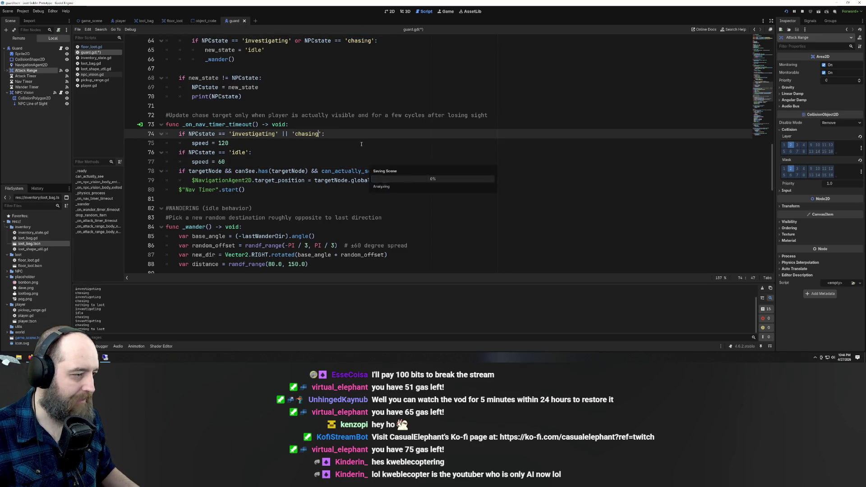
key(F5)
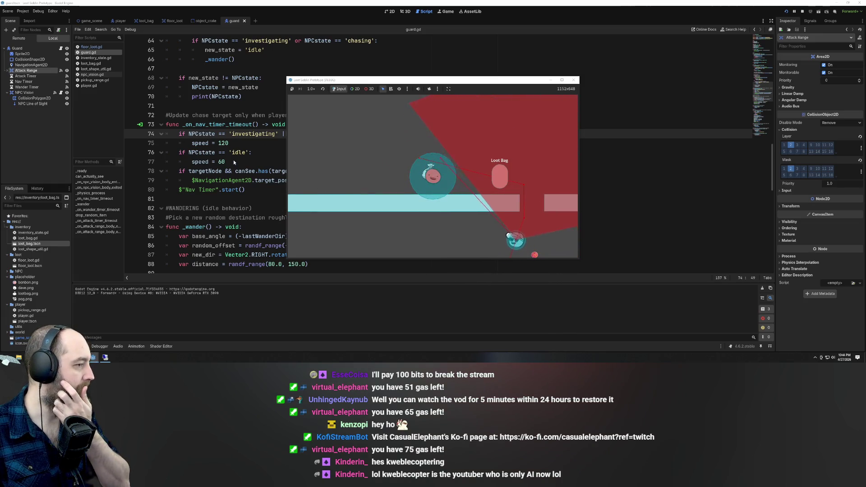
click(246, 152)
- Check the 'chasing' and 'investigating' occurrences on lines 57, 61 and 74
scroll(315, 139, up, 3)
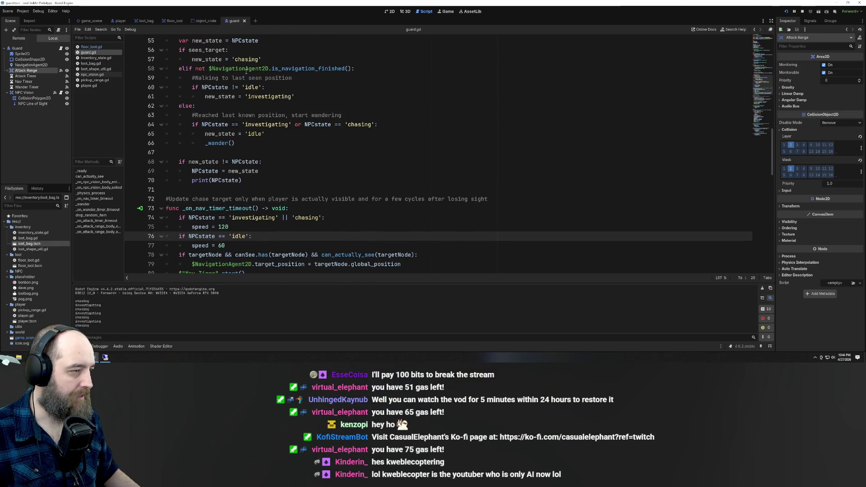
double_click(247, 59)
scroll(329, 155, down, 2)
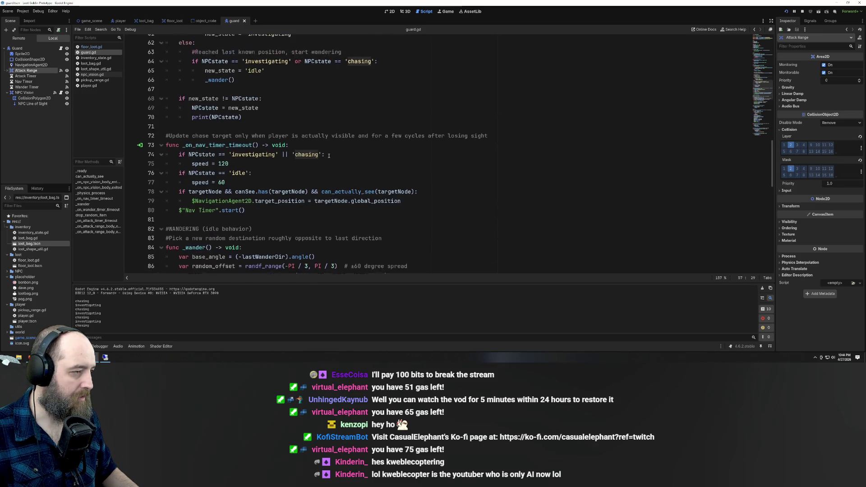
scroll(255, 148, up, 1)
double_click(264, 68)
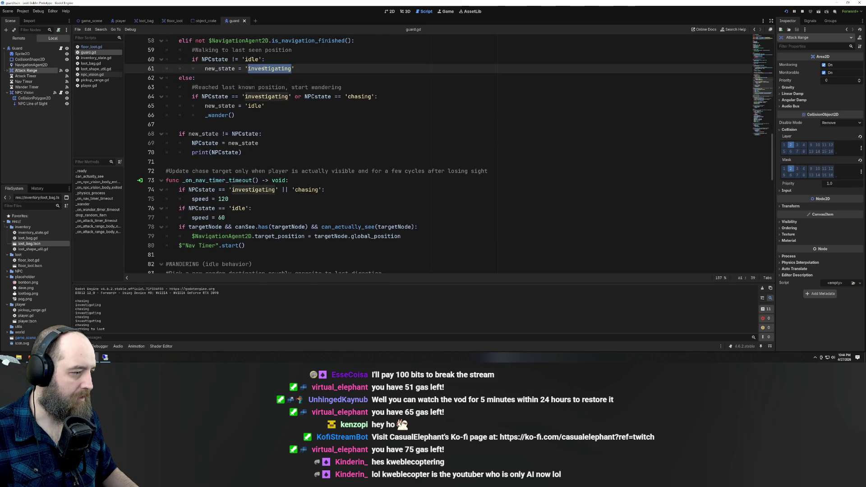
double_click(309, 190)
double_click(254, 190)
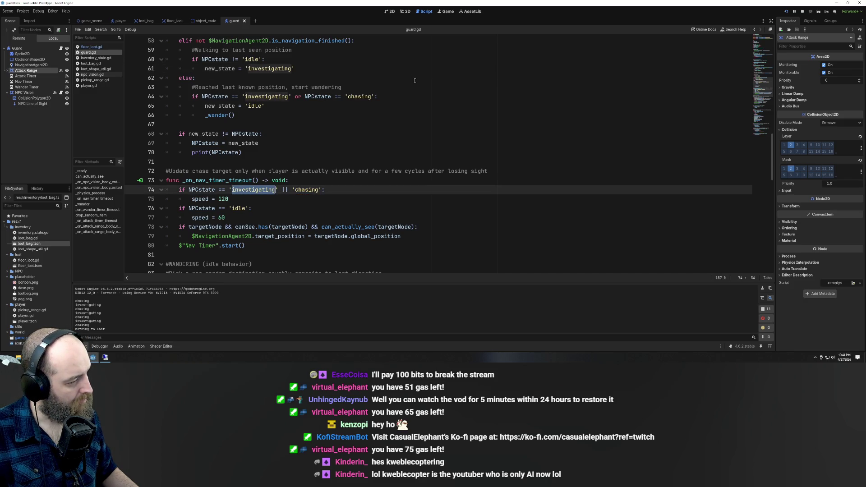
scroll(223, 108, up, 1)
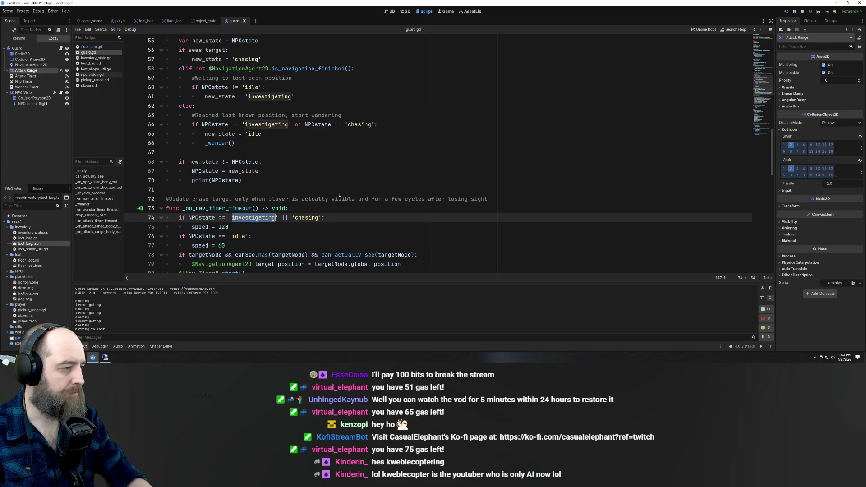
scroll(279, 153, down, 1)
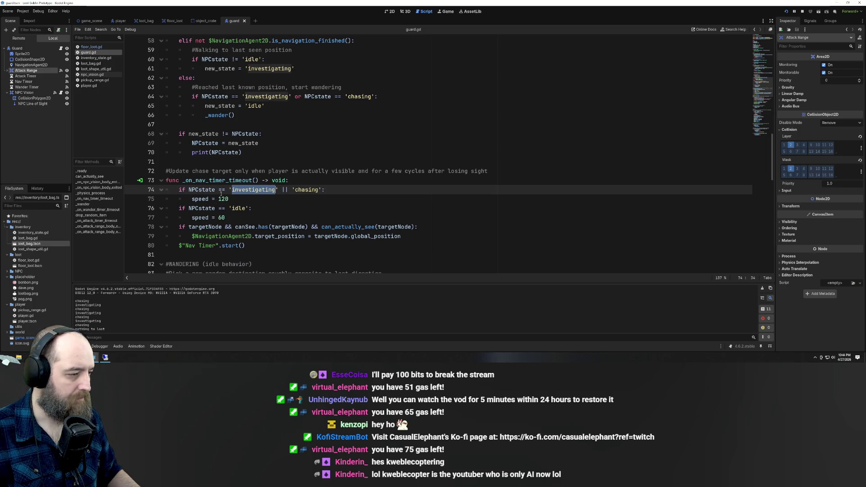
scroll(217, 231, down, 3)
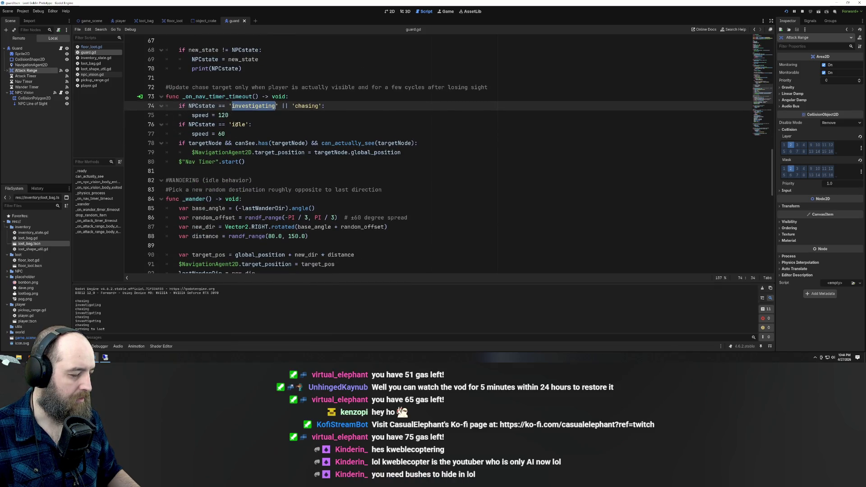
click(255, 131)
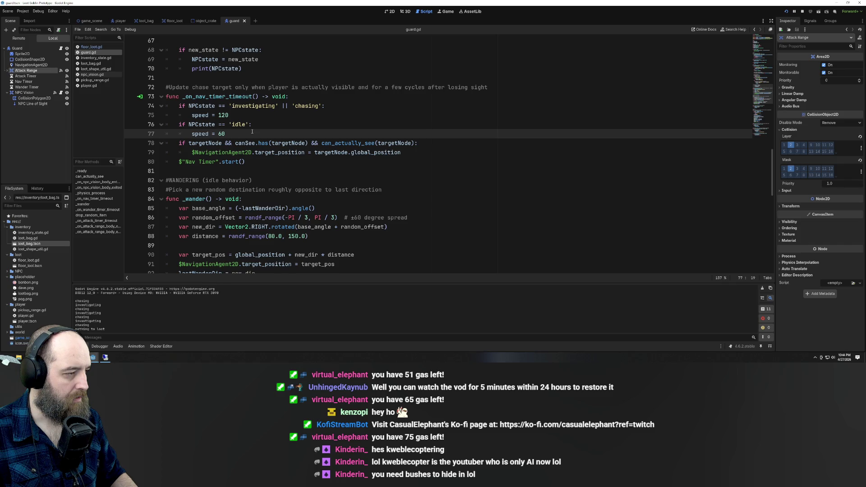
- Run the game and steer the player around the guard and the Loot Bag
key(F5)
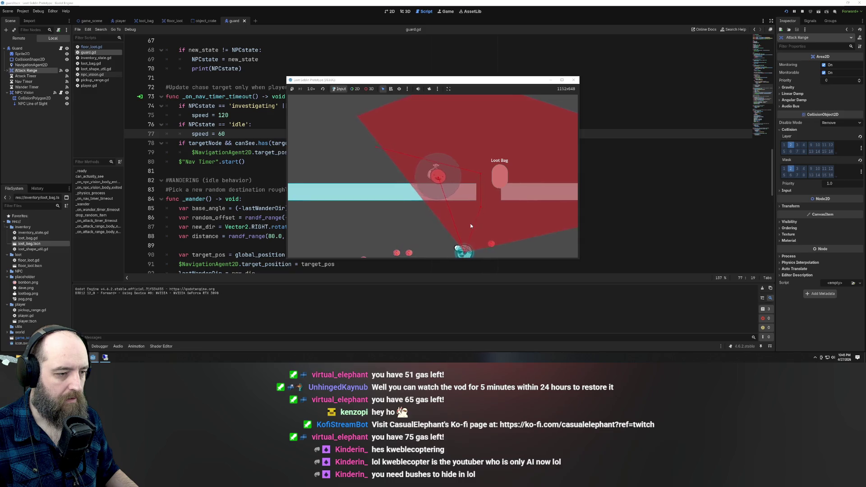
key(a)
key(w)
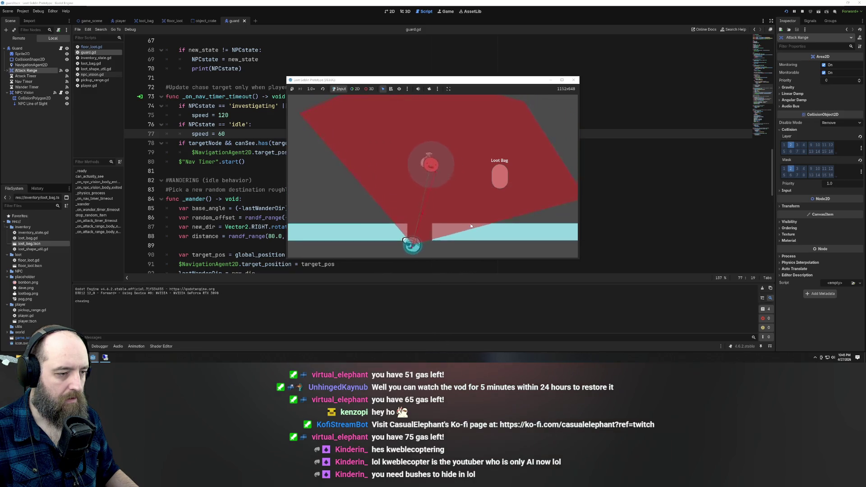
key(d)
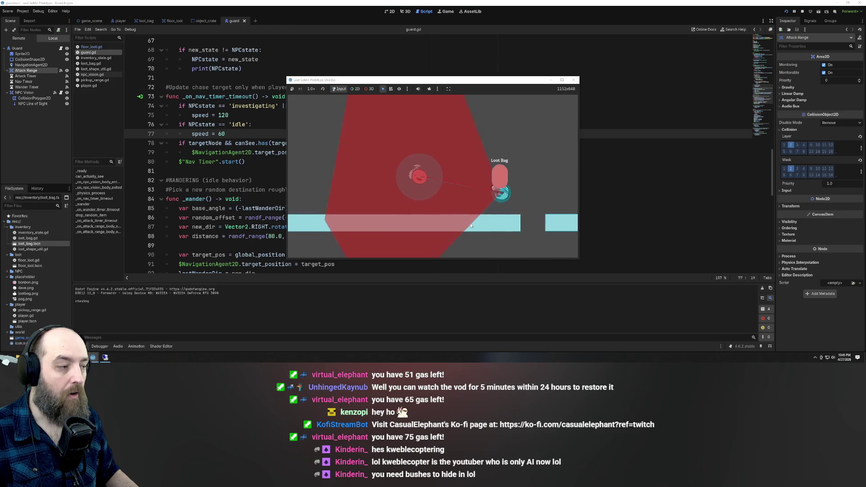
key(a)
key(w)
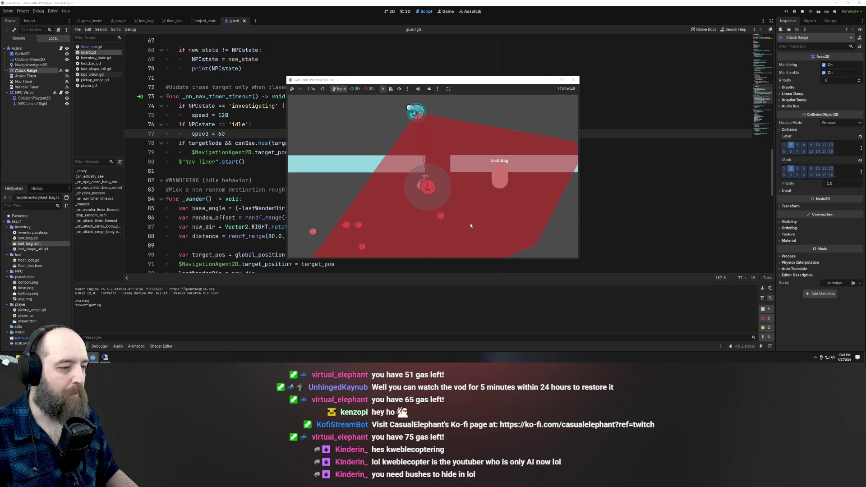
key(d)
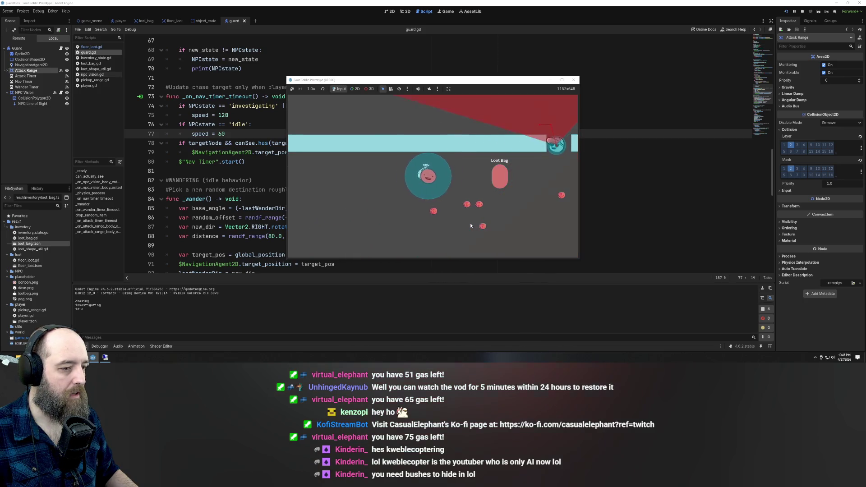
key(d)
key(d)
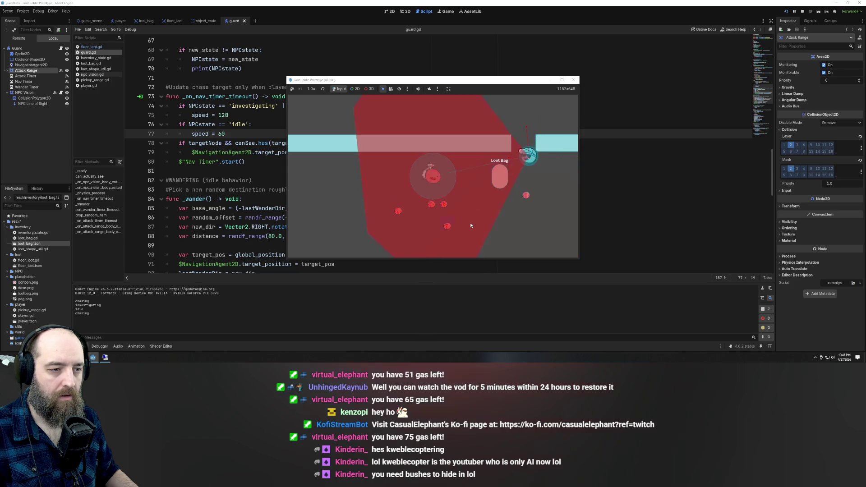
key(s)
key(s)
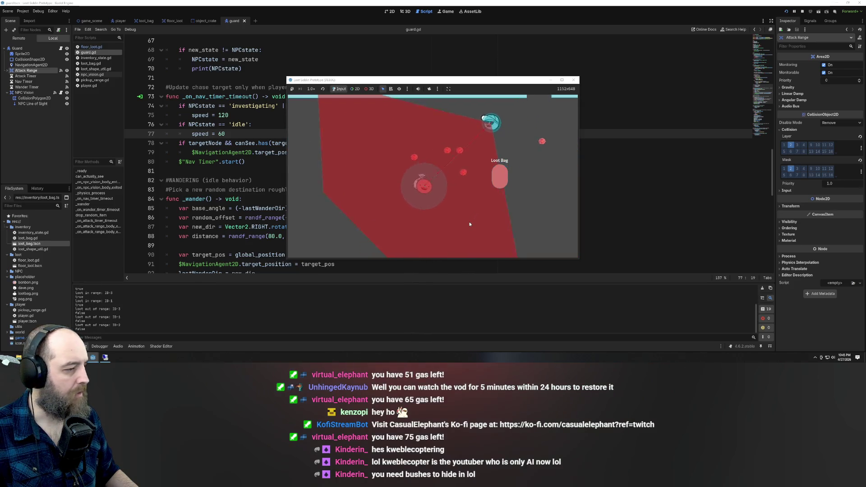
key(s)
key(a)
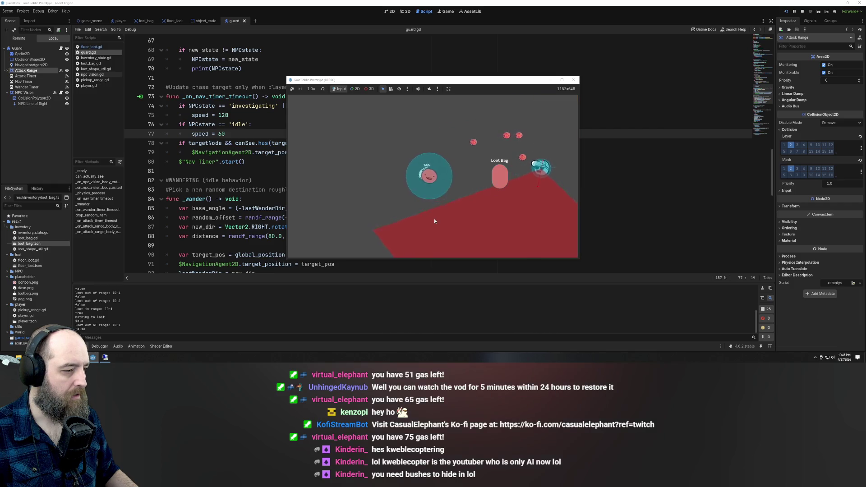
key(w)
key(d)
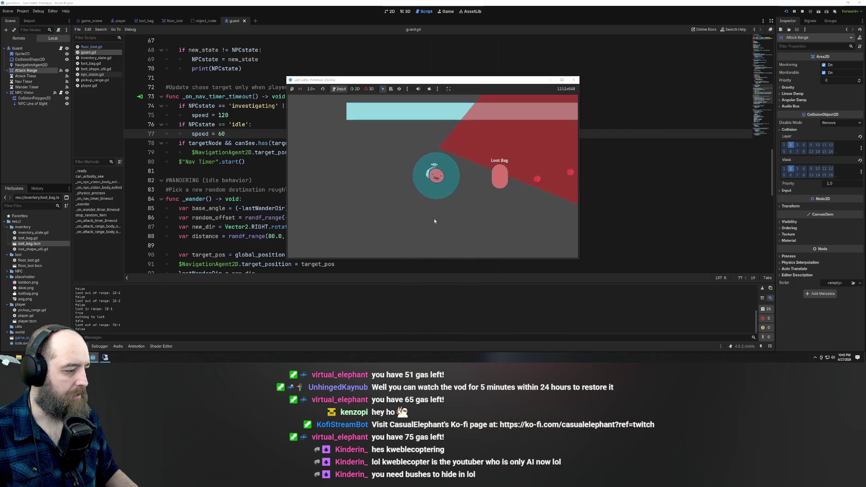
- Walk the player through the wall gap and into the guard, then return to the idle check
key(a)
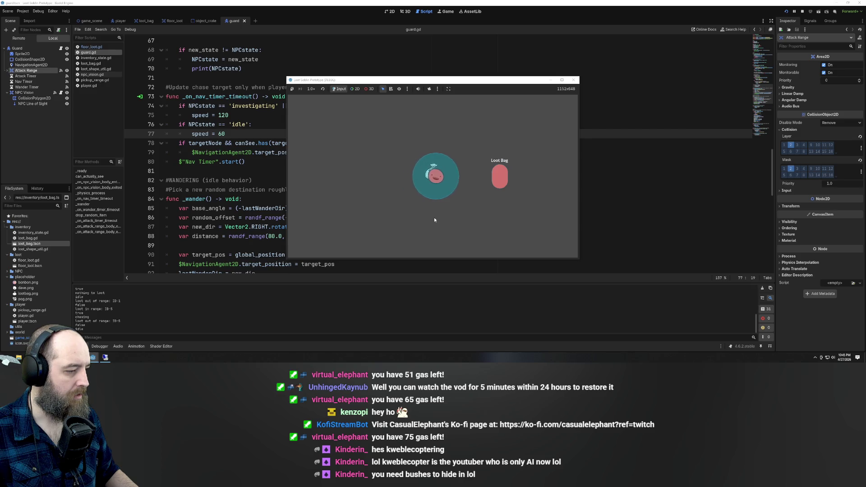
key(d)
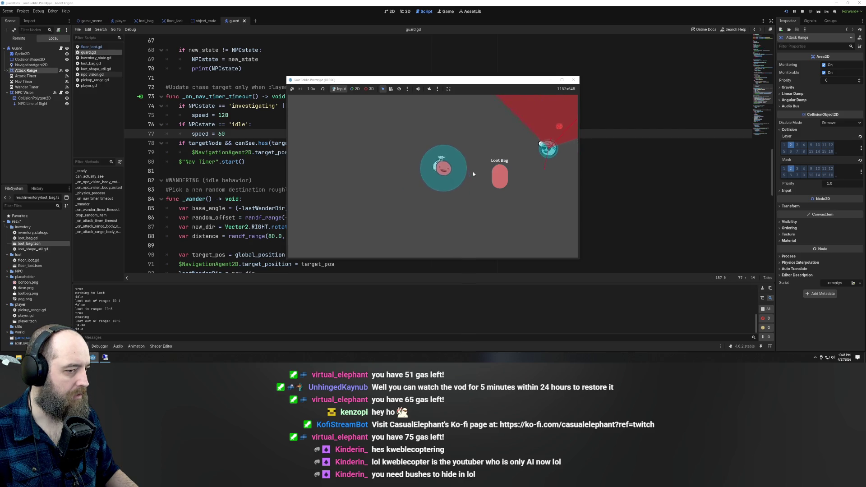
key(a)
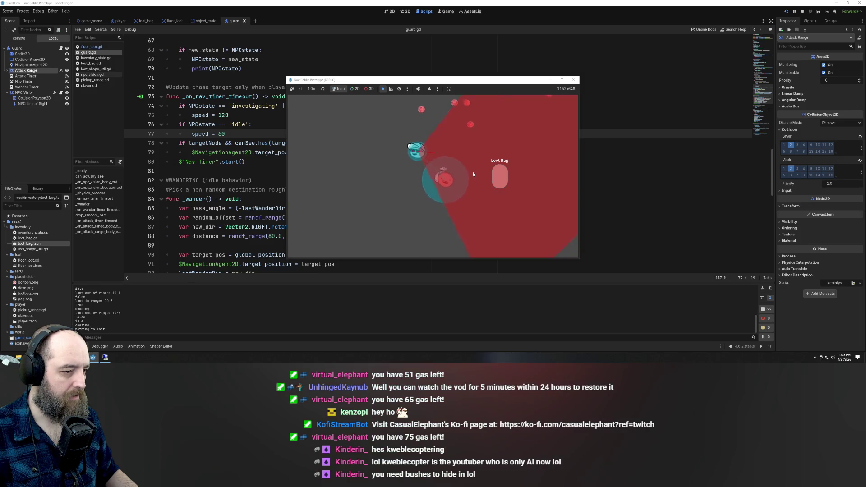
key(s)
key(w)
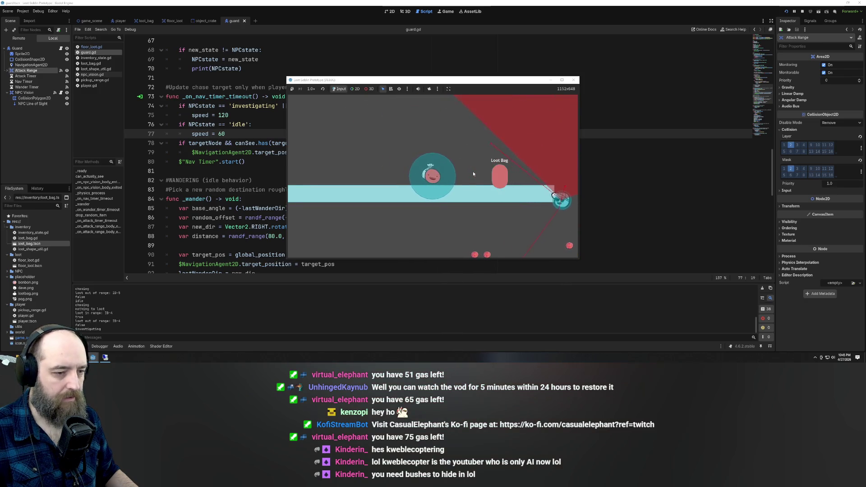
key(d)
key(d)
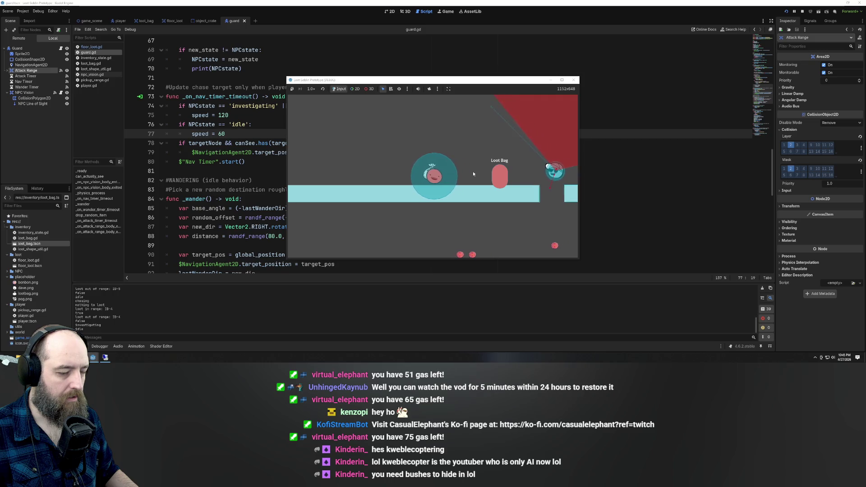
key(d)
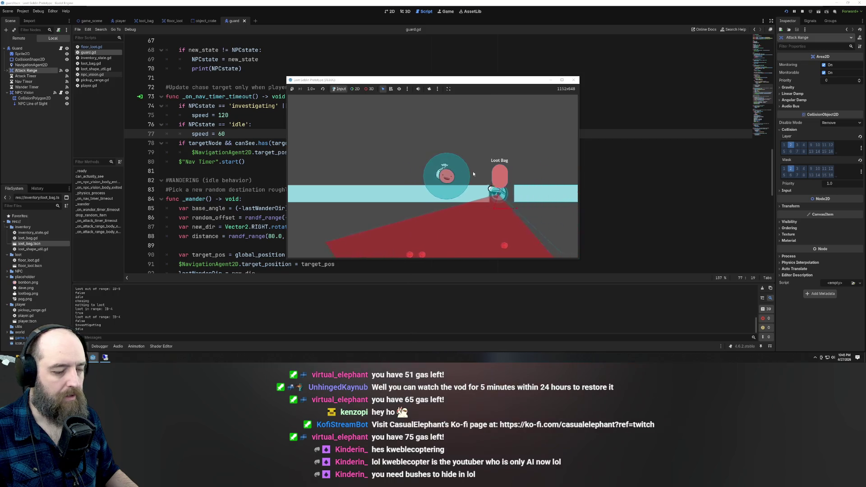
key(w)
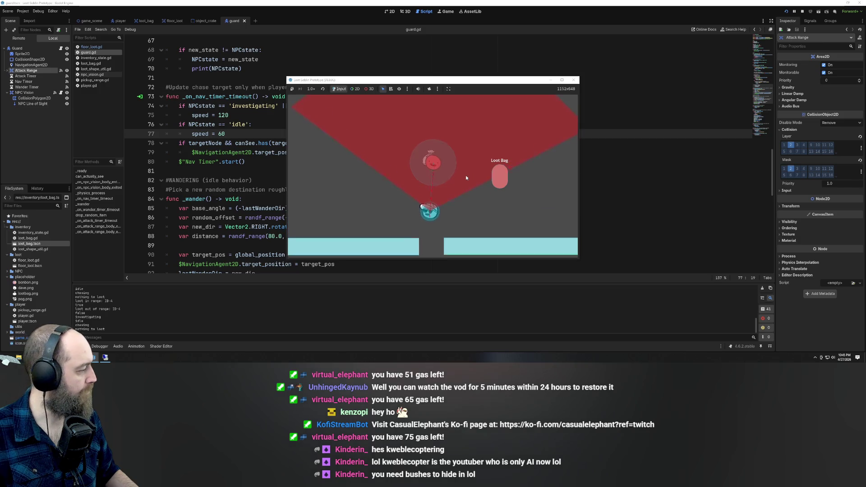
key(d)
key(s)
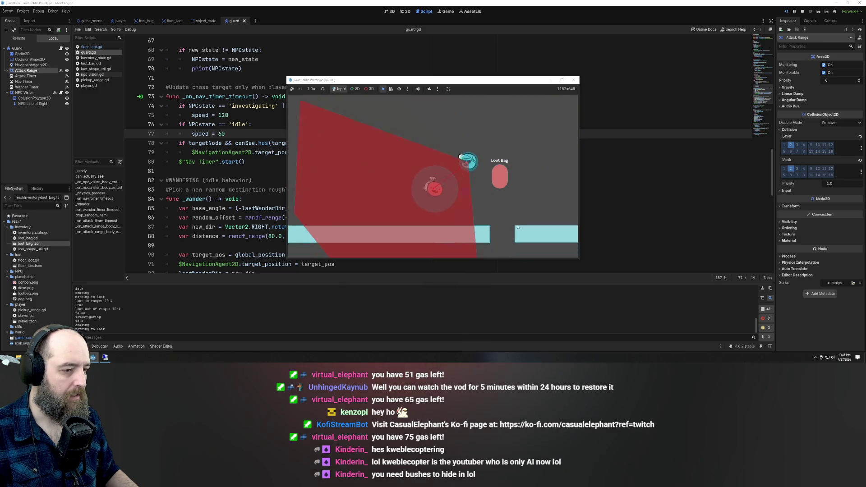
key(s)
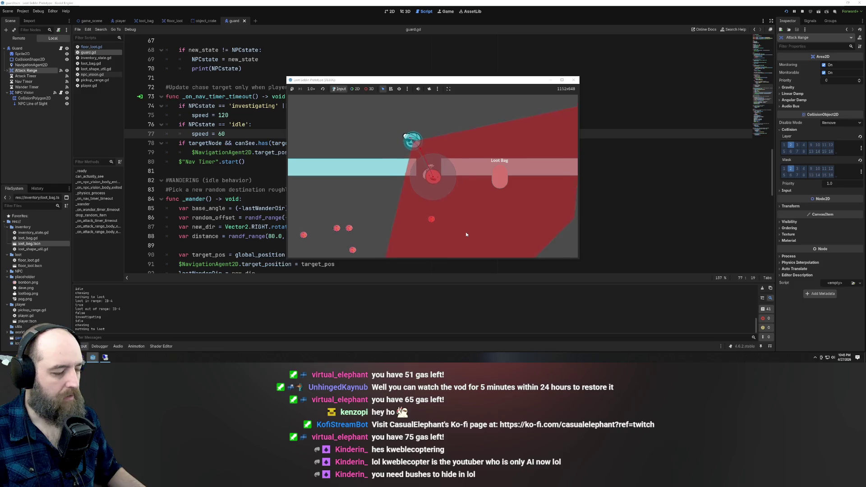
click(573, 80)
click(367, 121)
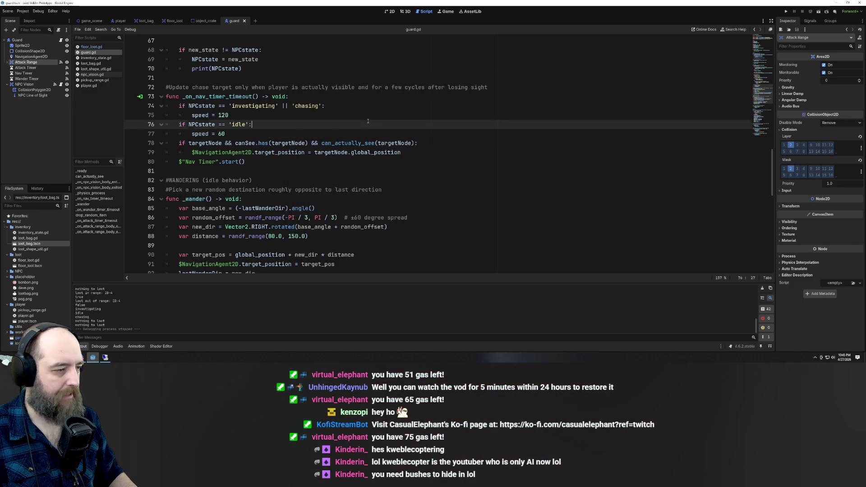
- Relaunch the game and move the player near the guard to test the 120 and 60 speeds
key(F5)
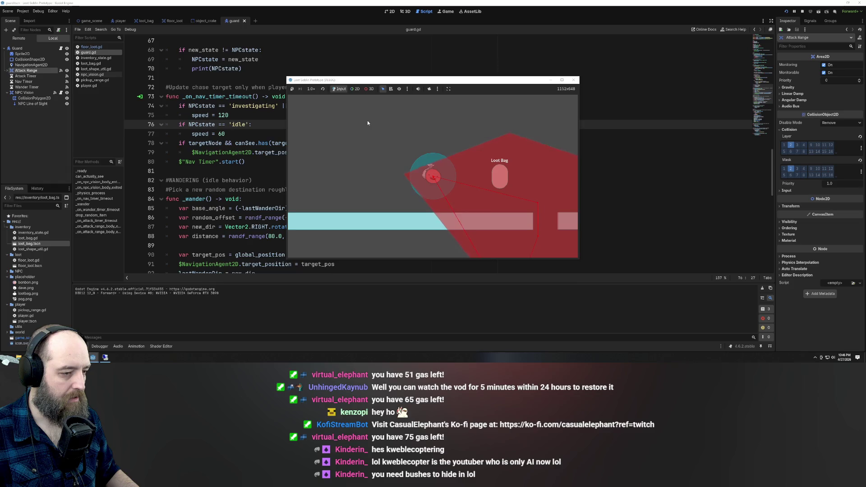
key(s)
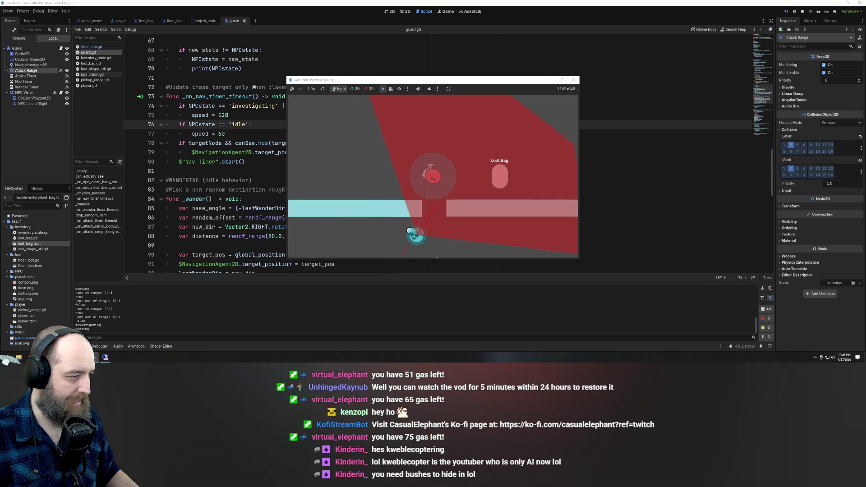
click(254, 87)
scroll(323, 136, up, 3)
scroll(323, 137, down, 4)
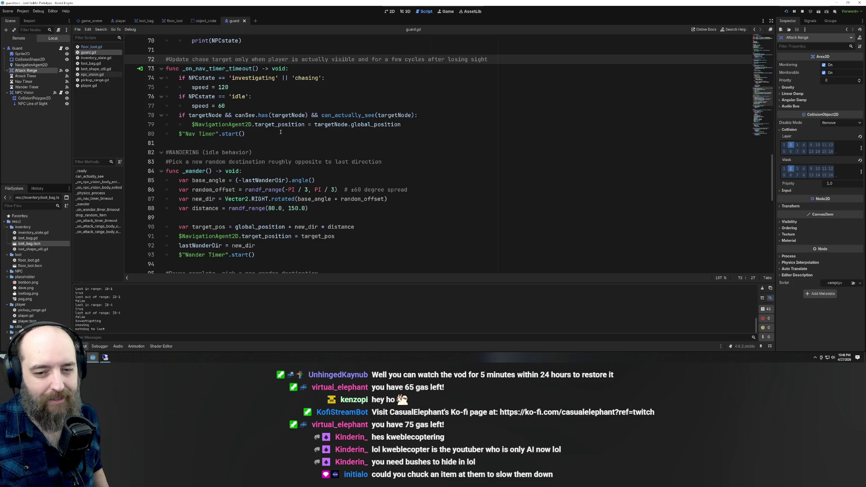
mouse_move(283, 125)
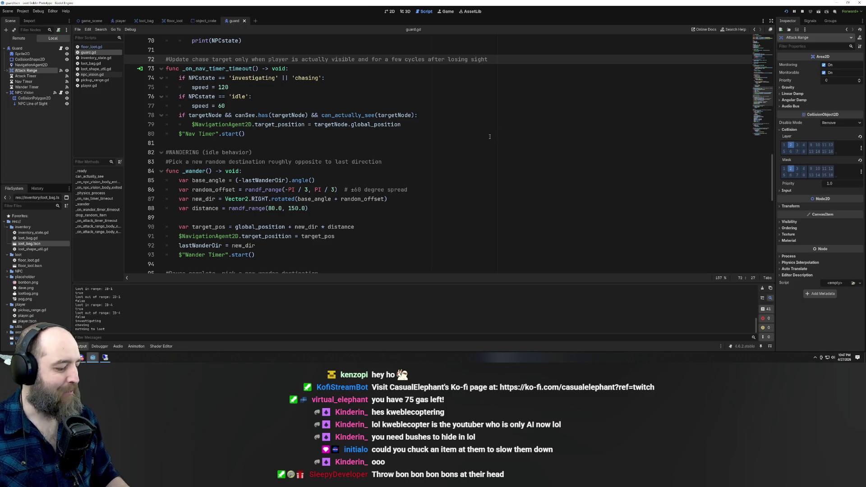
click(491, 153)
key(F5)
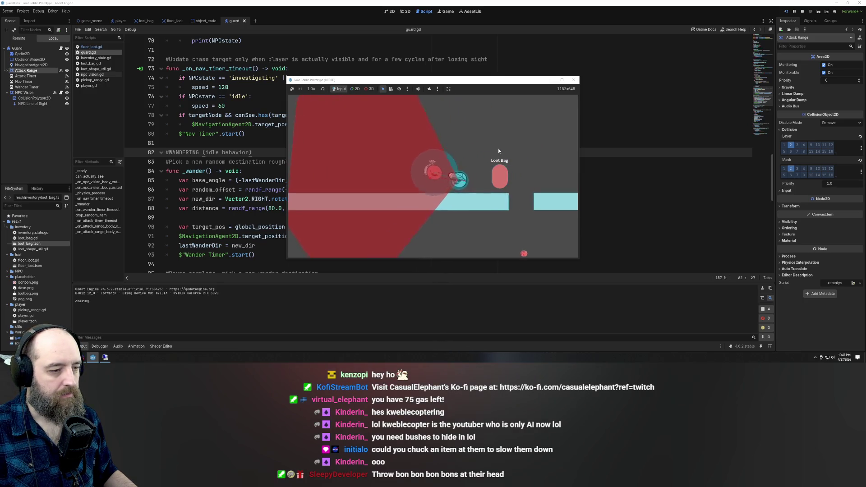
- Walk the player past the wall, into the guard's view and toward the Loot Bag
key(e)
key(w)
key(e)
key(w)
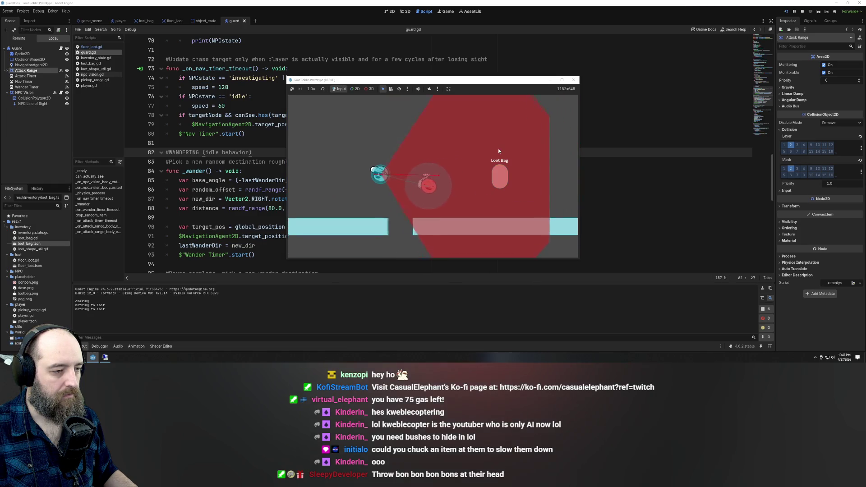
key(s)
key(a)
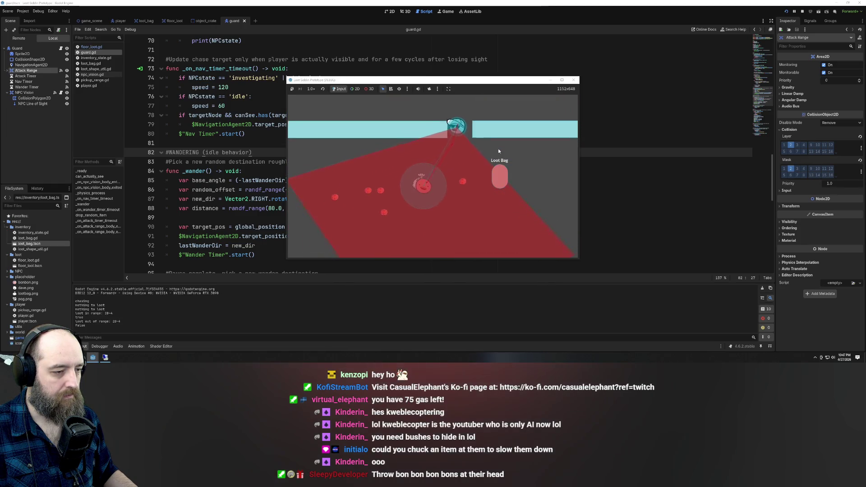
key(w)
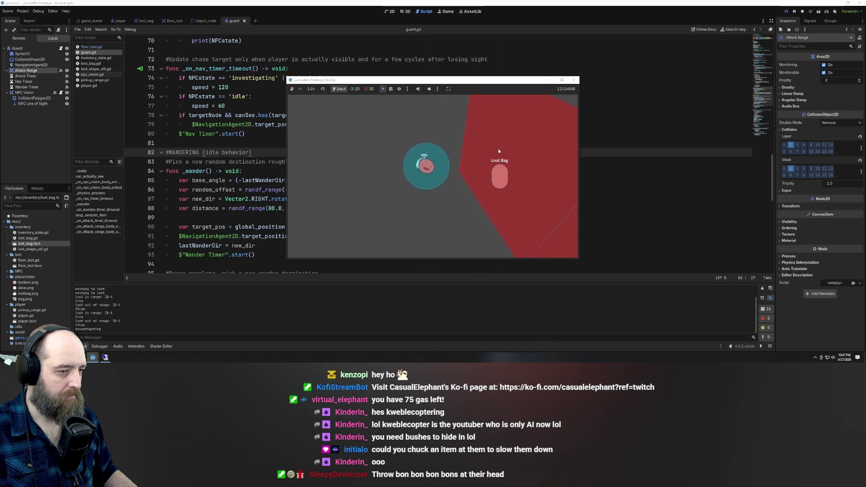
key(d)
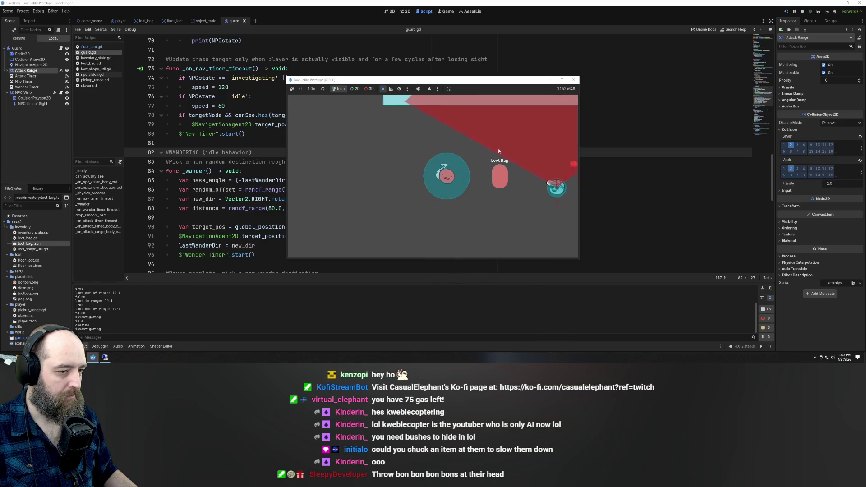
key(a)
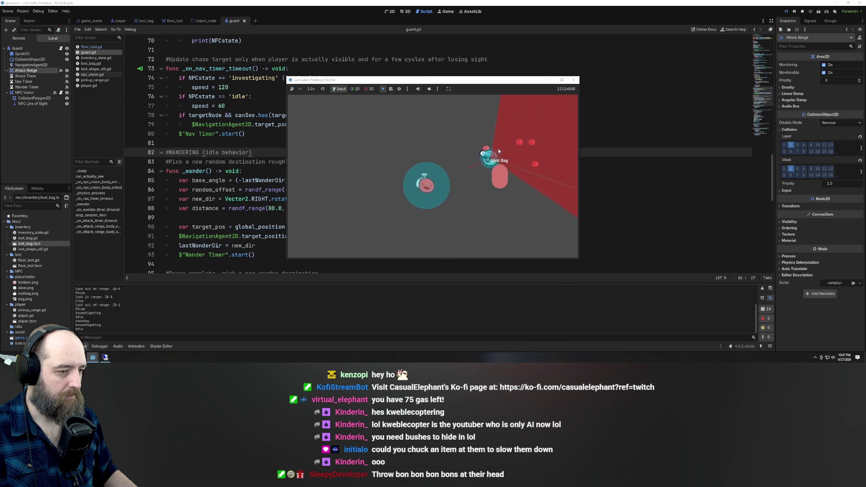
key(d)
key(a)
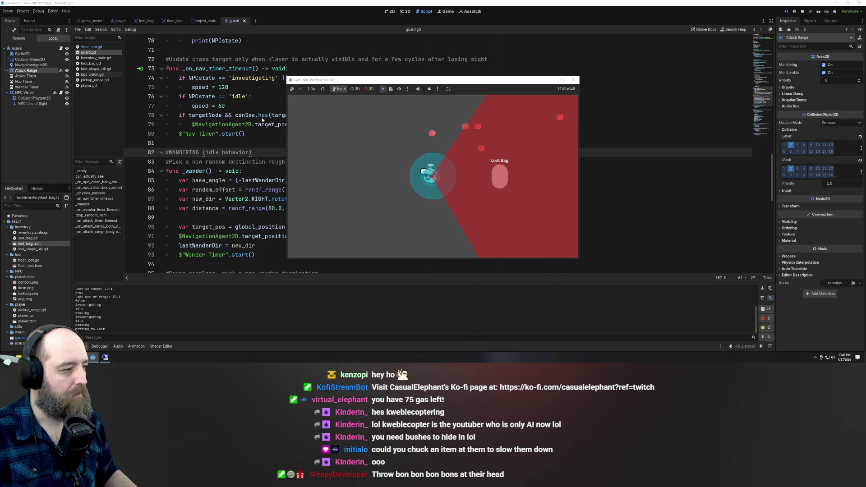
click(221, 106)
- Change the idle speed on line 77 from 60 to 10 and run the game
key(BackSpace)
text(1)
click(342, 92)
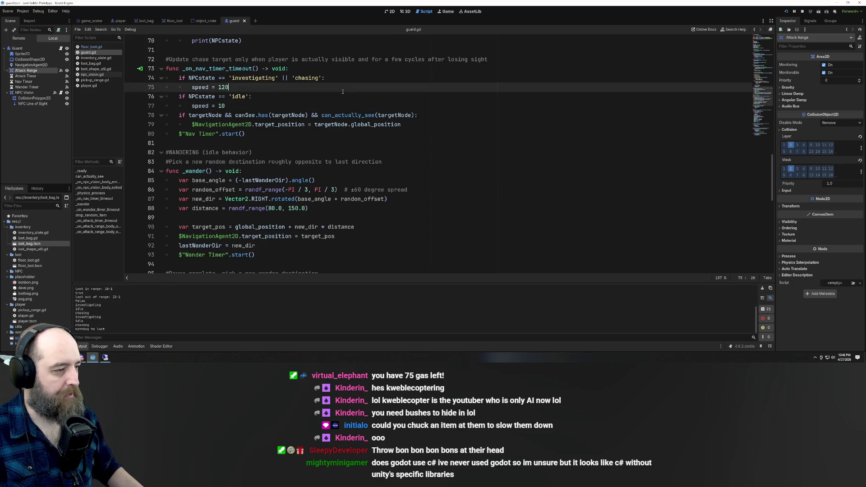
key(F5)
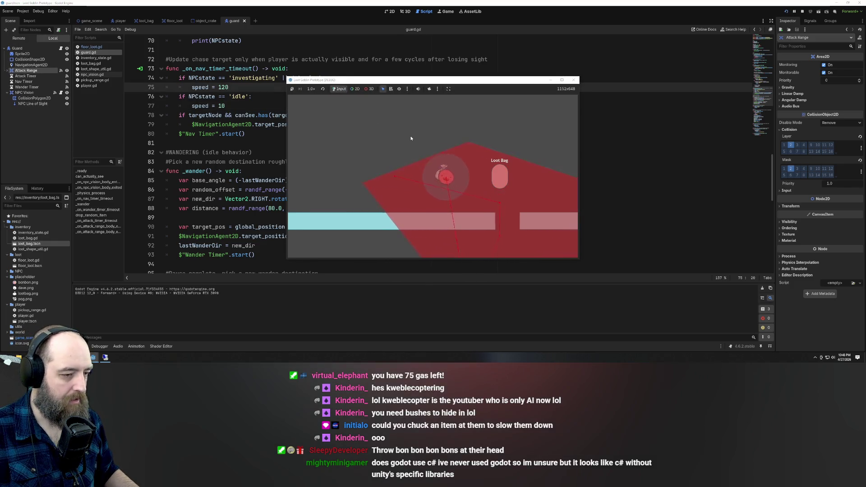
- Move the player past and onto the guard to watch the slower idle movement
key(d)
key(d)
key(w)
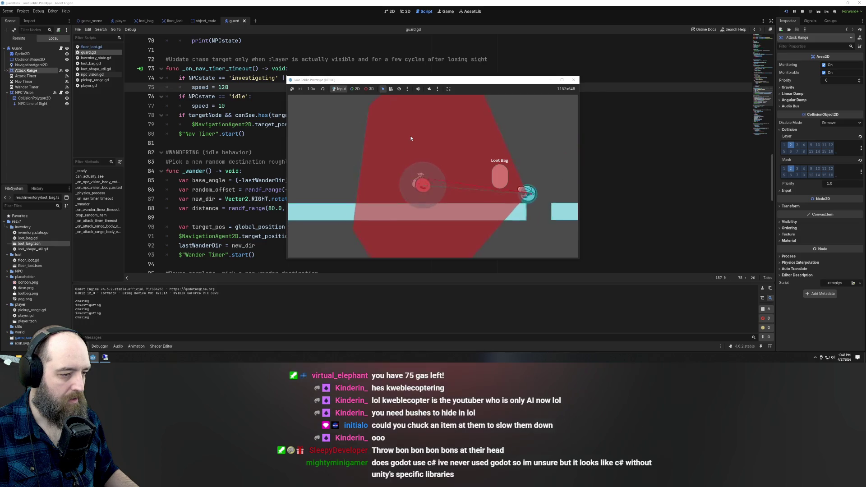
key(a)
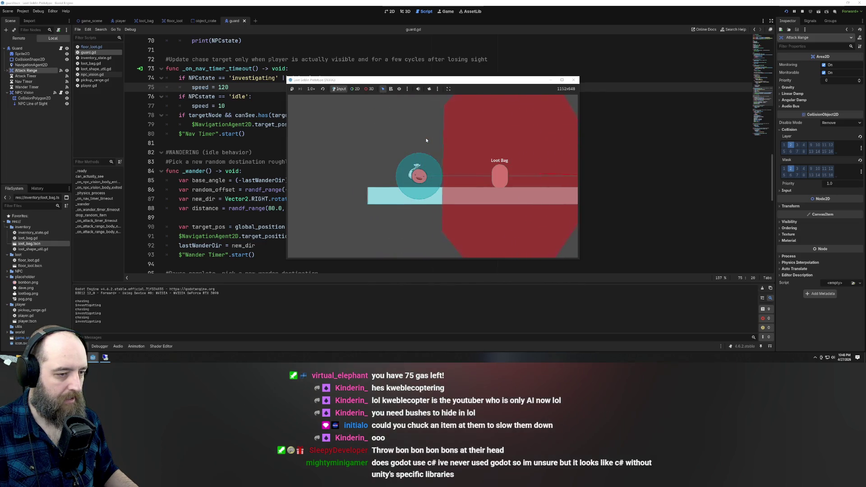
key(s)
key(d)
key(w)
key(d)
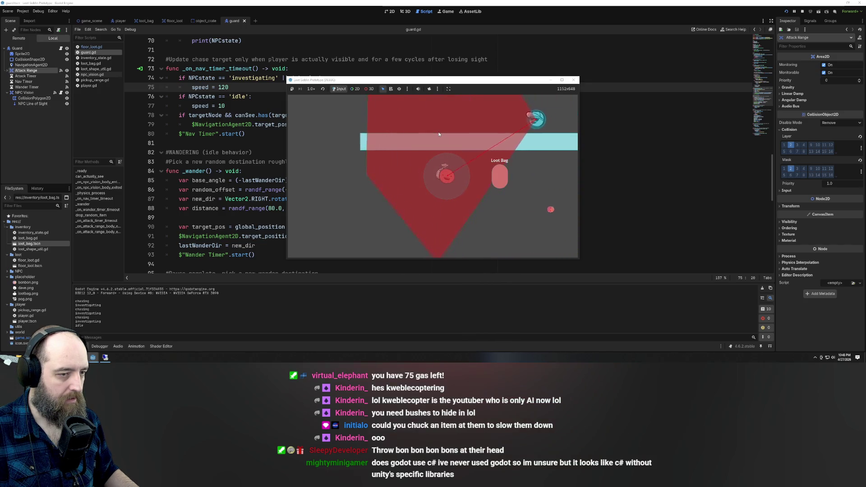
key(a)
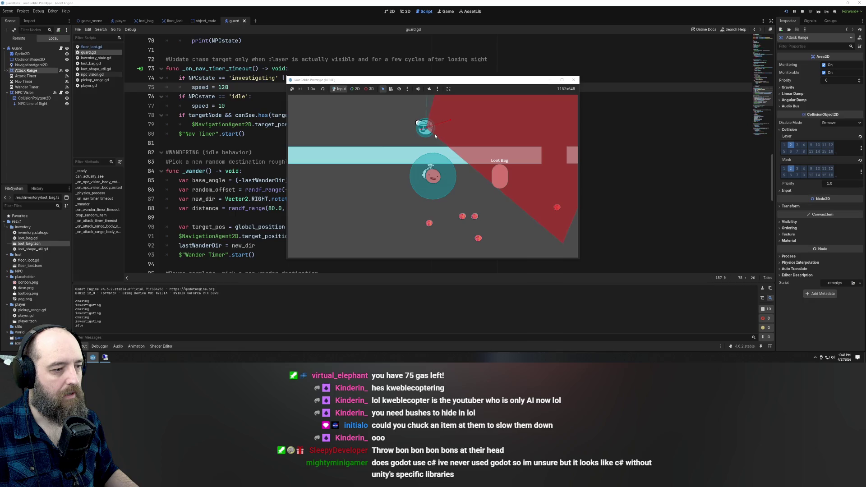
click(221, 106)
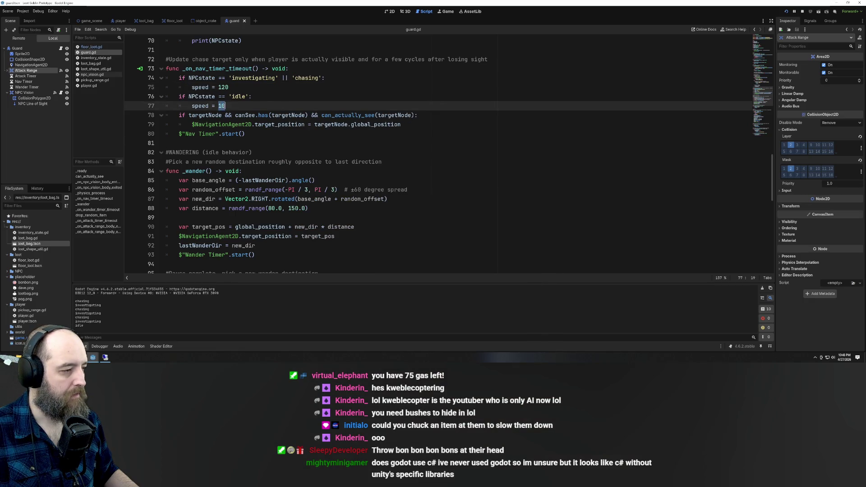
- Change line 77 to speed = 30 for the idle state and save guard.gd
text(60)
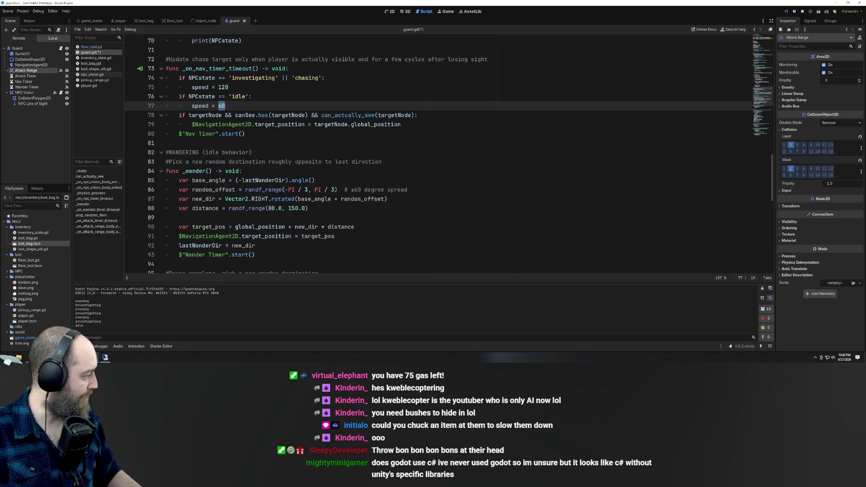
text(3)
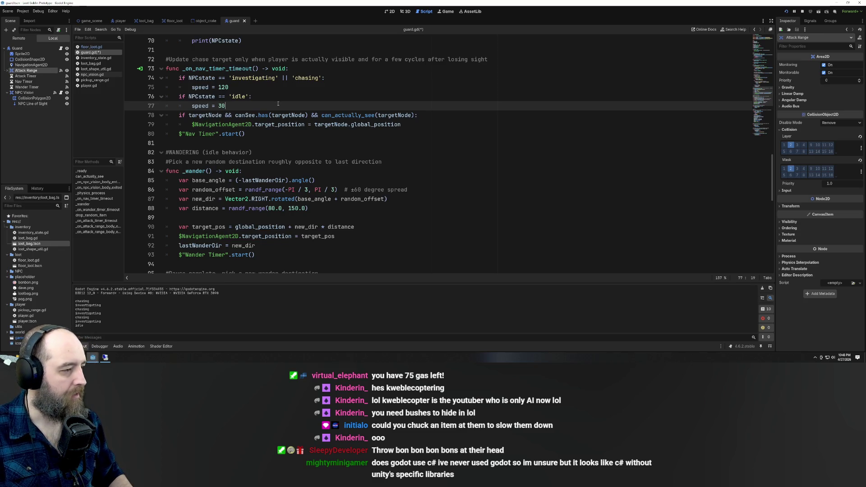
click(278, 97)
key(ctrl+s)
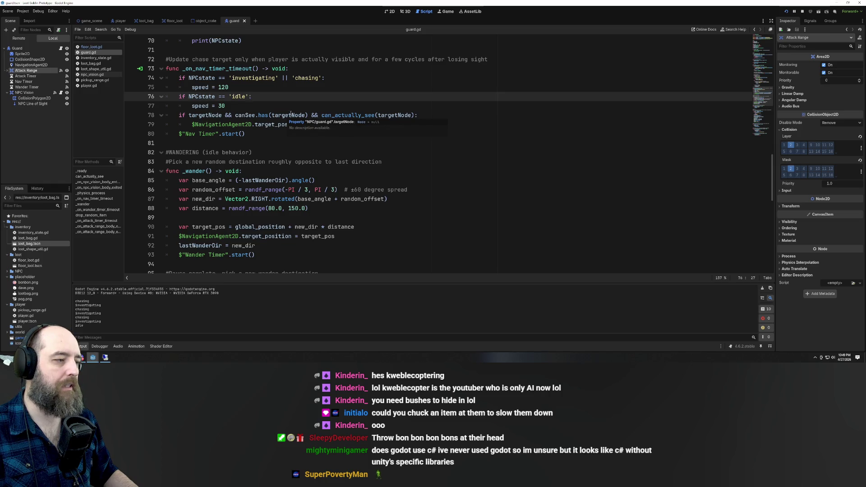
mouse_move(250, 128)
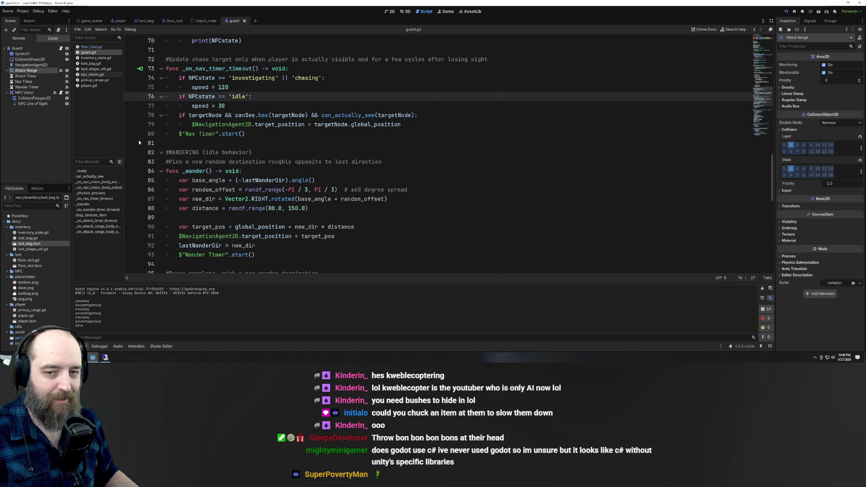
click(342, 161)
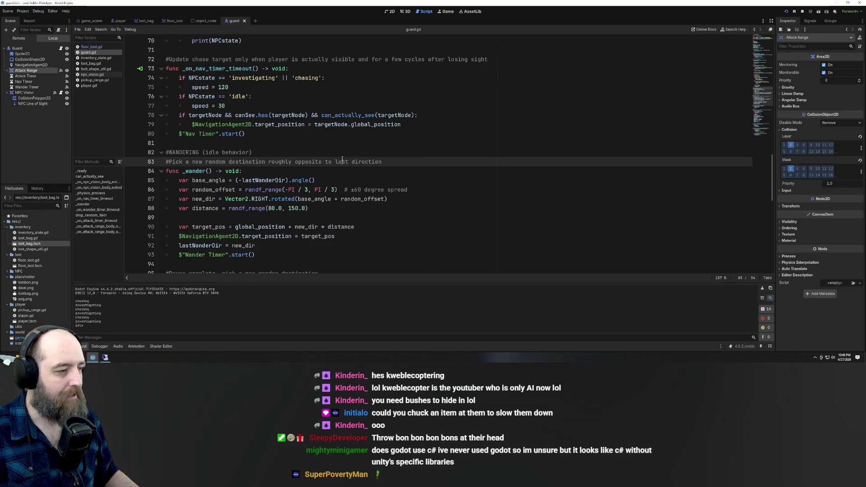
- Select the blindChaseCycles variable name on line 12
scroll(327, 154, down, 5)
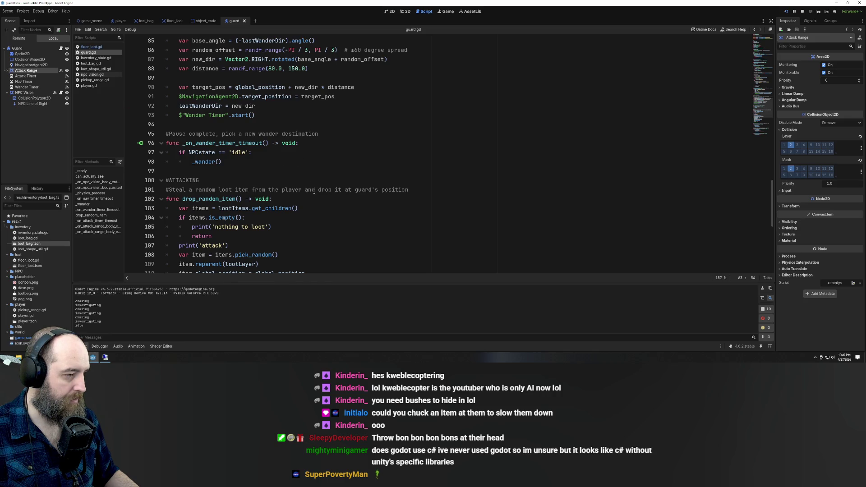
scroll(315, 192, up, 20)
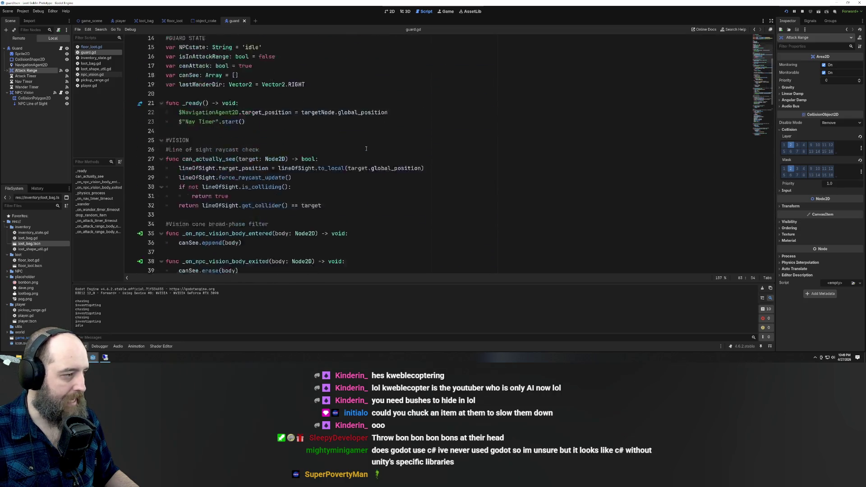
scroll(366, 149, up, 5)
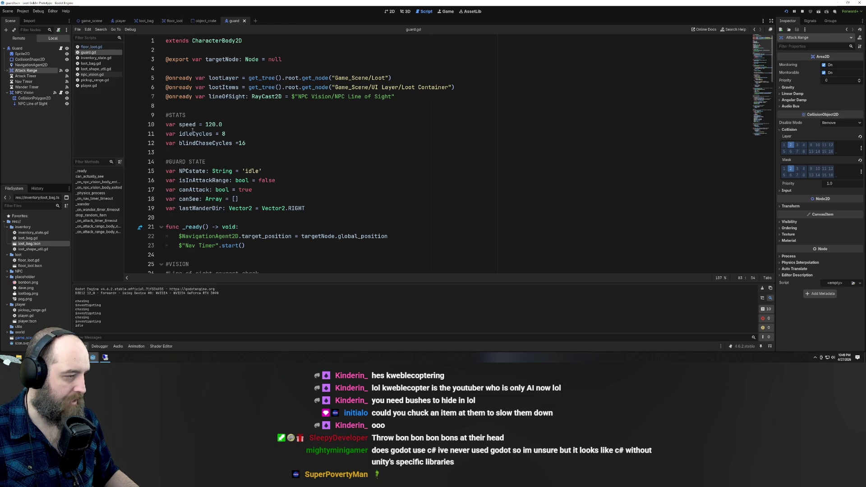
double_click(179, 134)
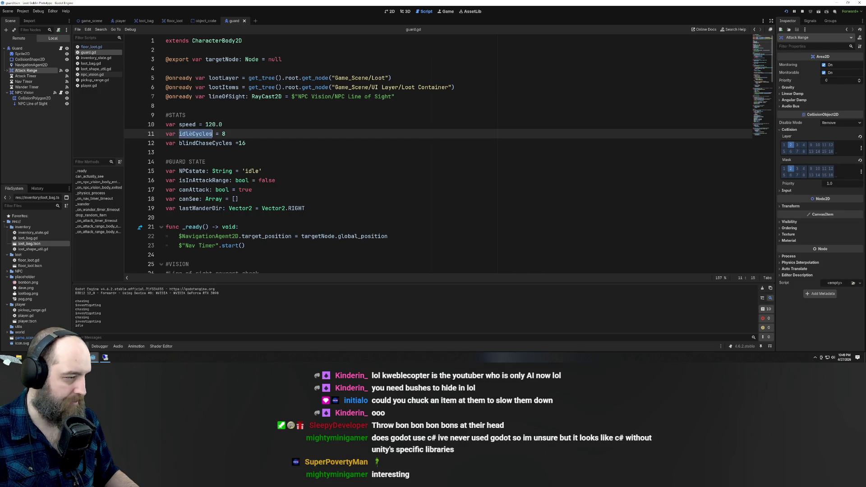
click(203, 143)
double_click(195, 134)
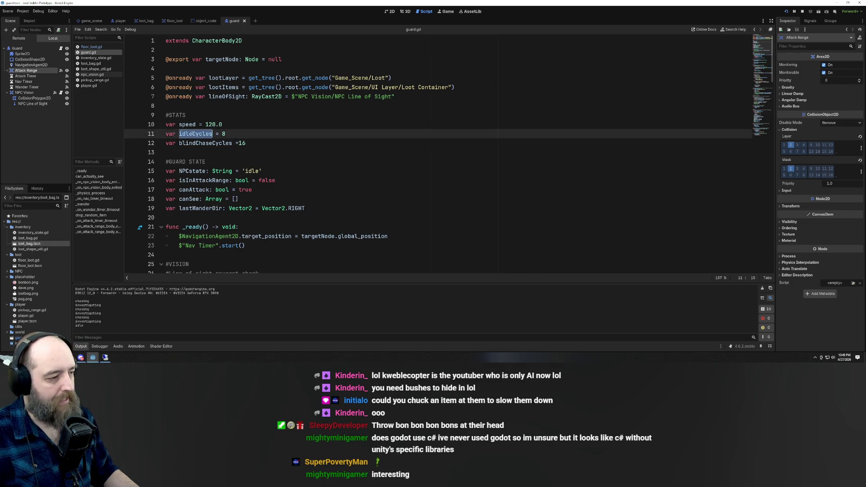
click(196, 143)
double_click(196, 143)
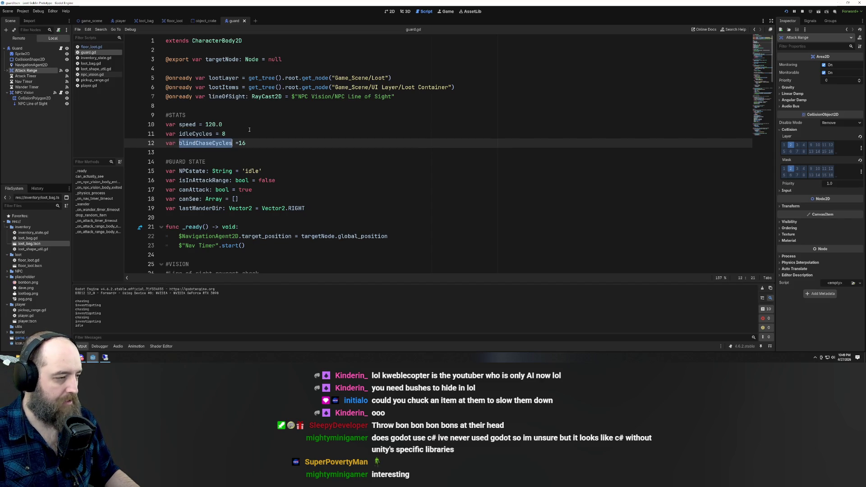
- Search the script for 'blindchase' to check how often it is used
scroll(250, 204, down, 12)
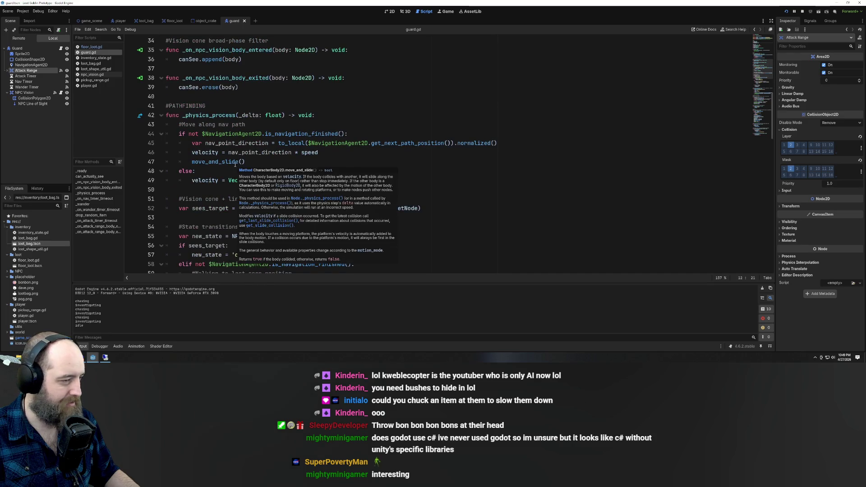
scroll(358, 156, down, 8)
click(401, 131)
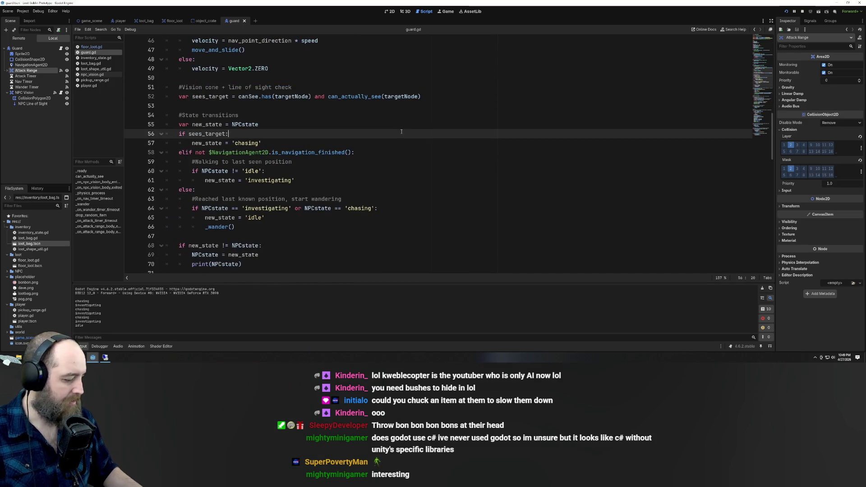
key(ctrl+f)
text(blindchase)
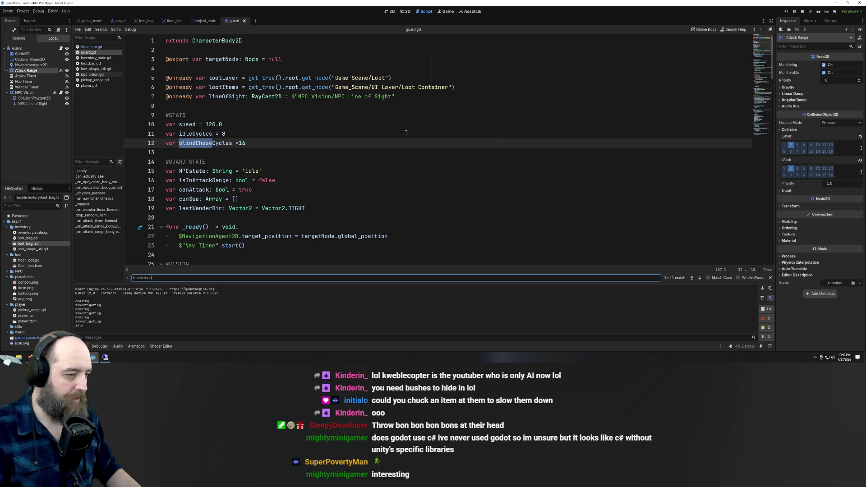
click(392, 171)
scroll(393, 165, down, 1)
scroll(392, 165, down, 5)
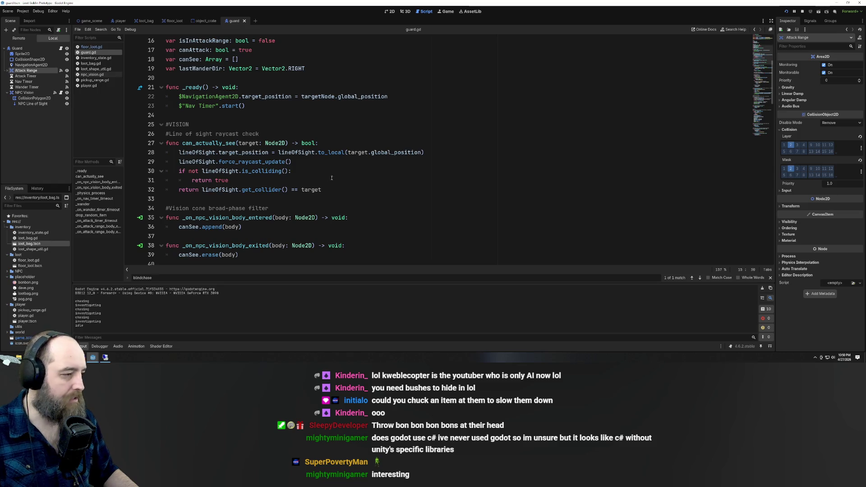
scroll(268, 116, down, 3)
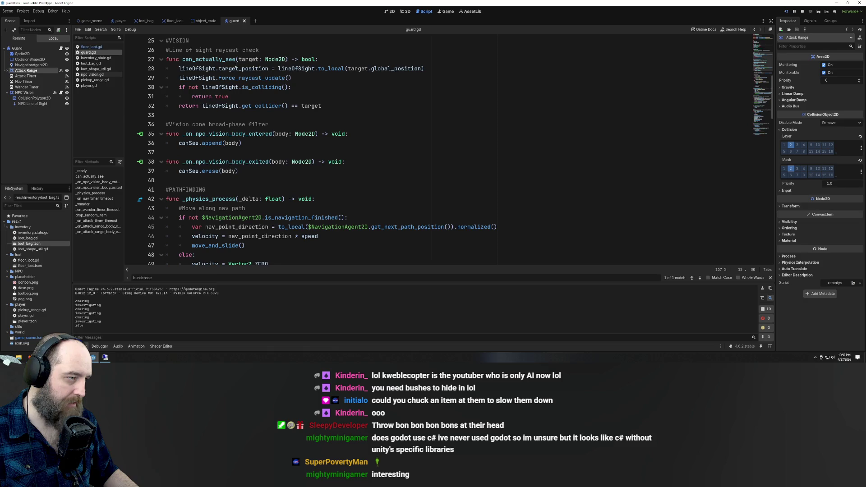
scroll(170, 141, down, 3)
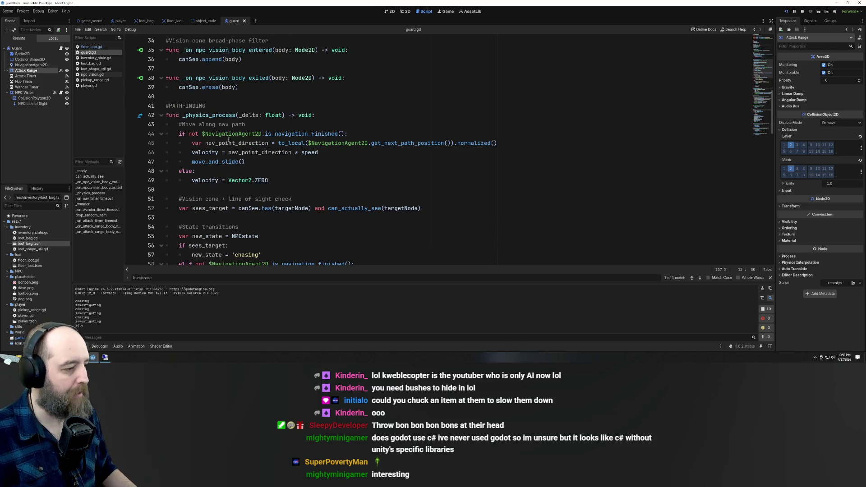
mouse_move(246, 180)
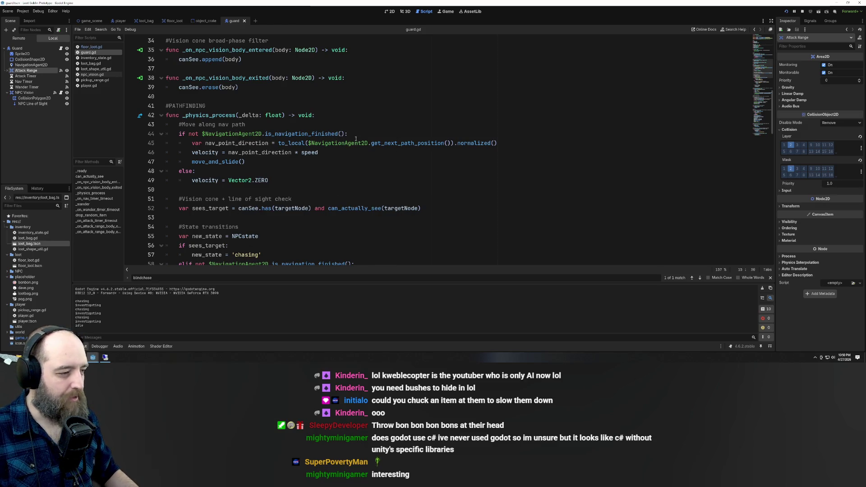
mouse_move(329, 145)
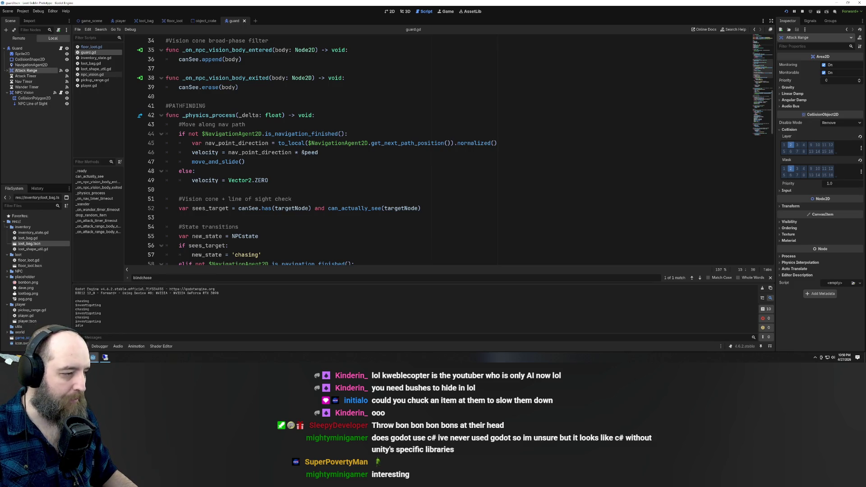
scroll(291, 157, down, 1)
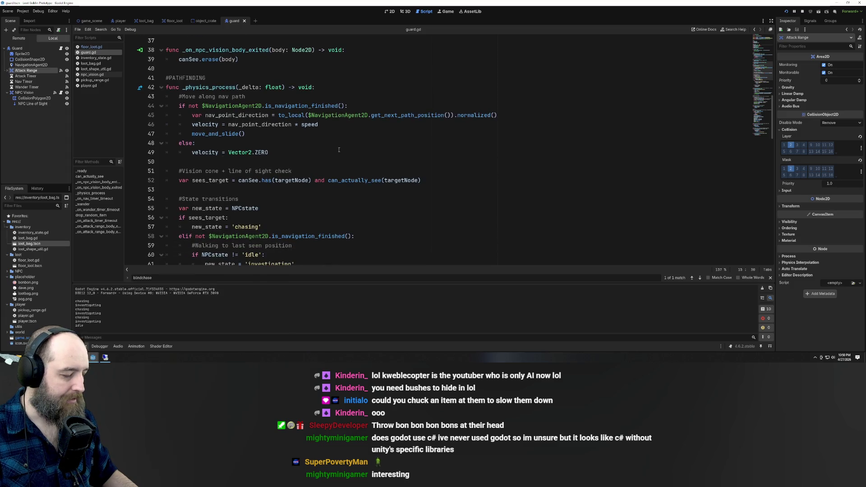
scroll(339, 150, up, 12)
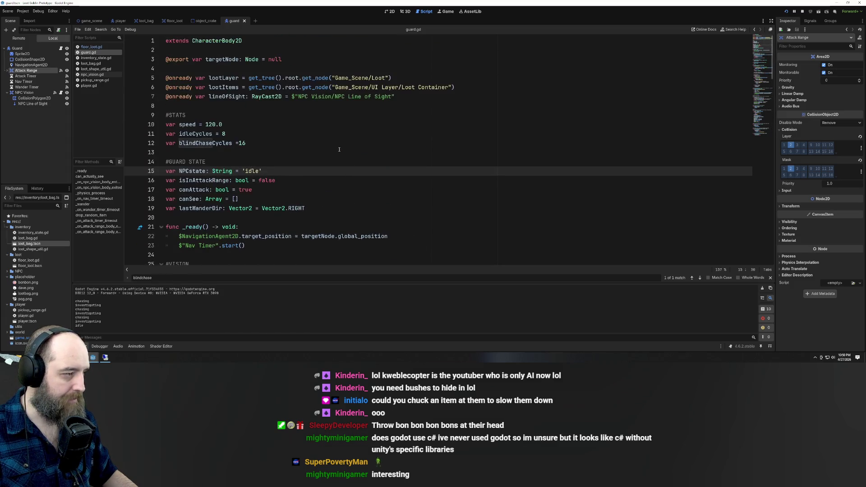
click(266, 143)
- Comment out line 12's blindChaseCycles declaration, append '#add this later', and save
key(ctrl+k)
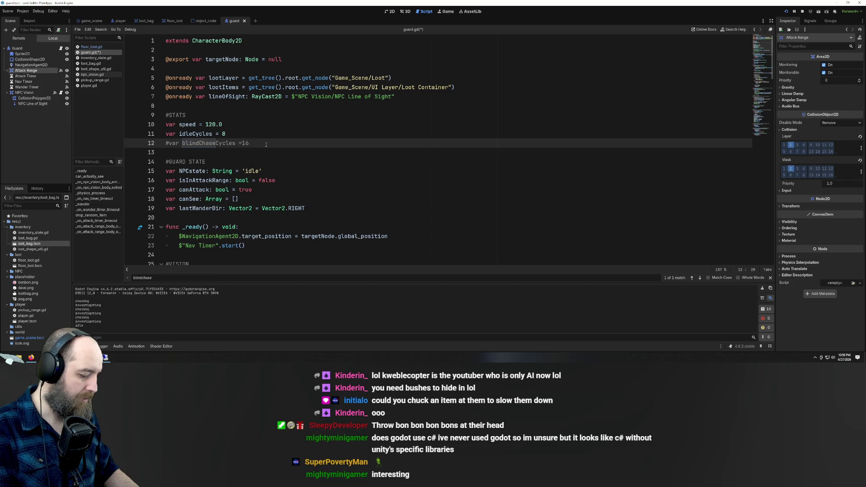
text(<< g)
key(BackSpace)
key(BackSpace)
key(BackSpace)
text(#)
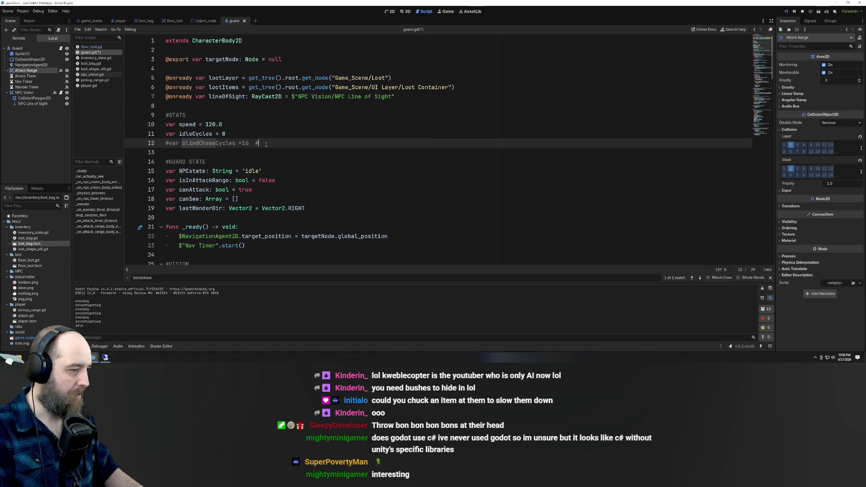
text(add this l)
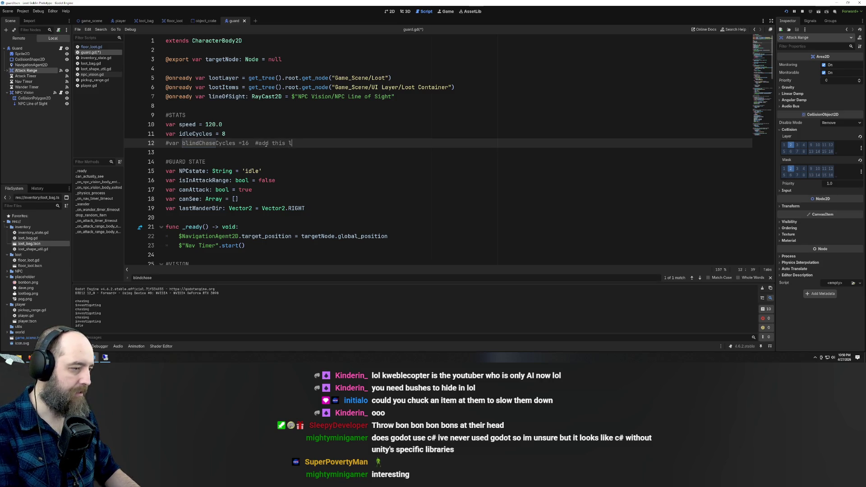
text(ater)
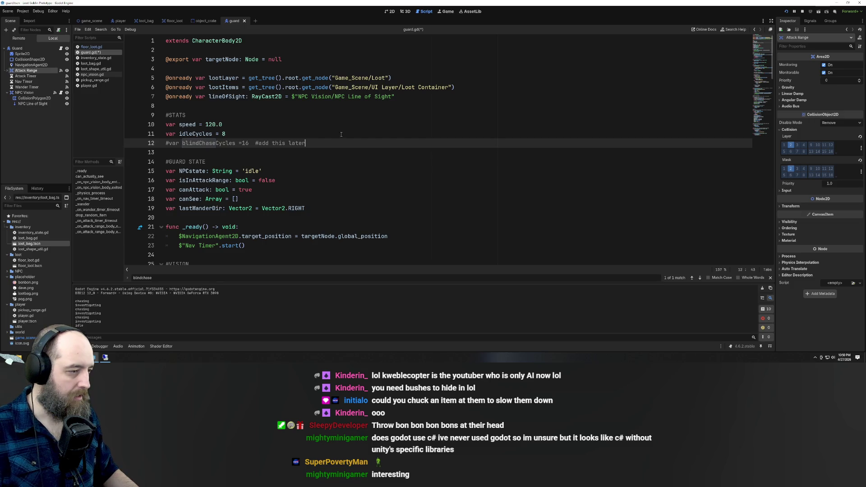
text( to m)
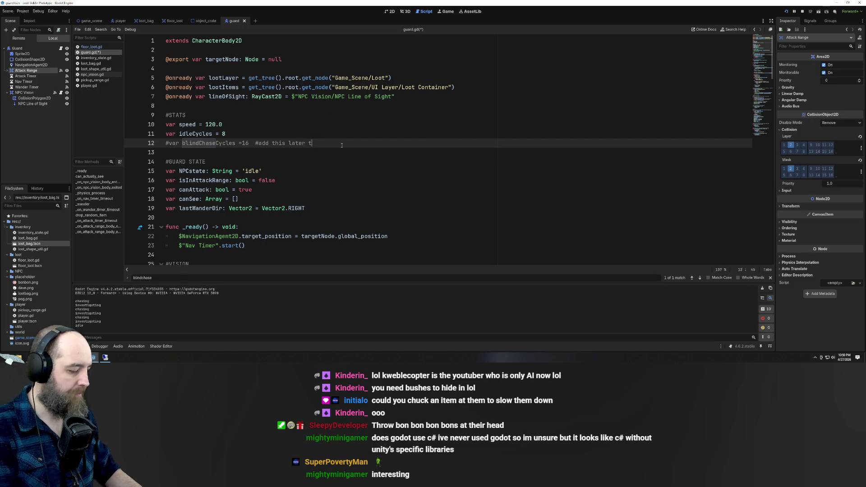
key(BackSpace)
key(BackSpace)
key(BackSpace)
click(265, 132)
key(ctrl+s)
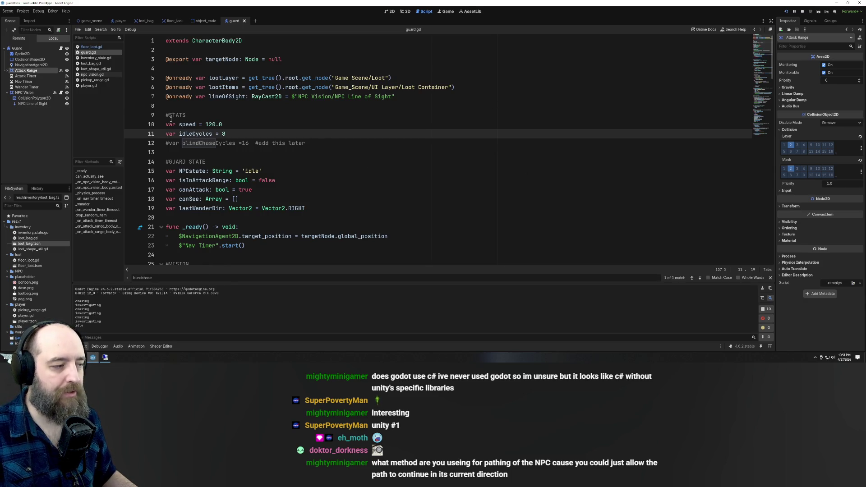
scroll(235, 140, down, 2)
scroll(235, 140, down, 3)
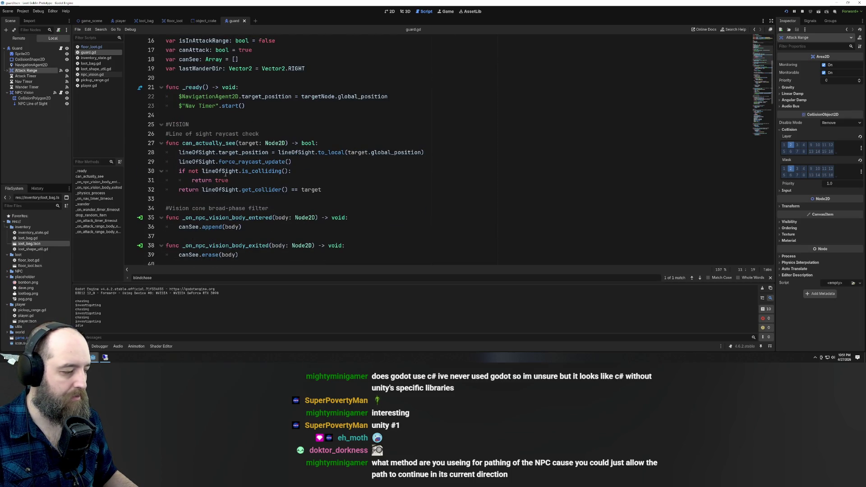
scroll(250, 169, down, 3)
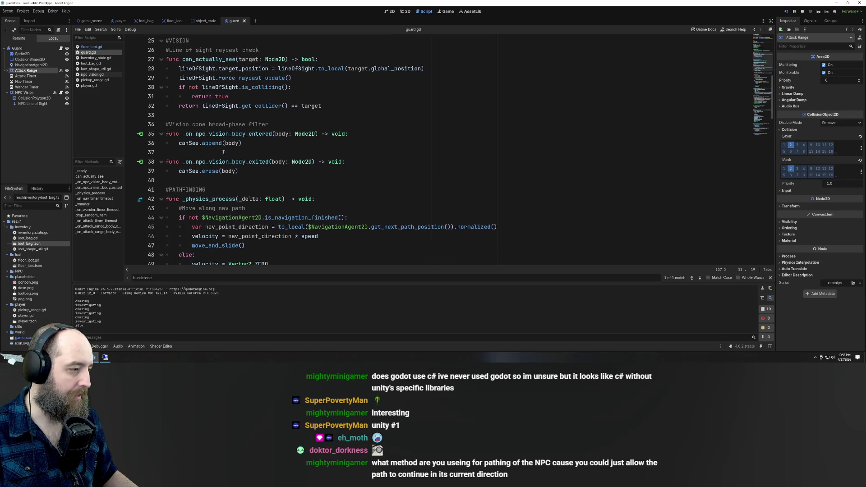
scroll(199, 197, down, 3)
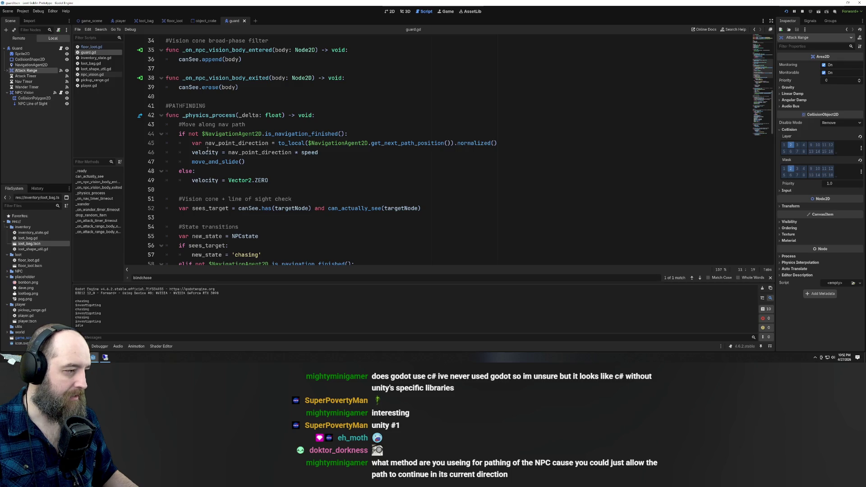
mouse_move(207, 150)
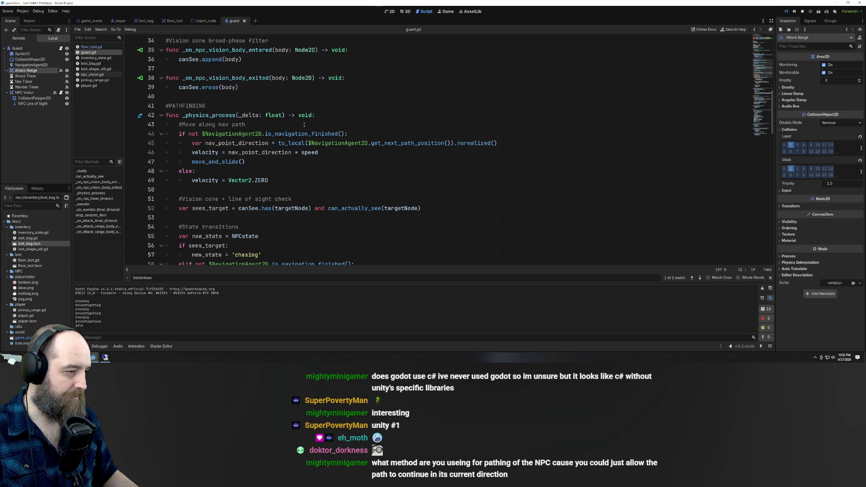
scroll(304, 125, down, 2)
scroll(264, 55, up, 1)
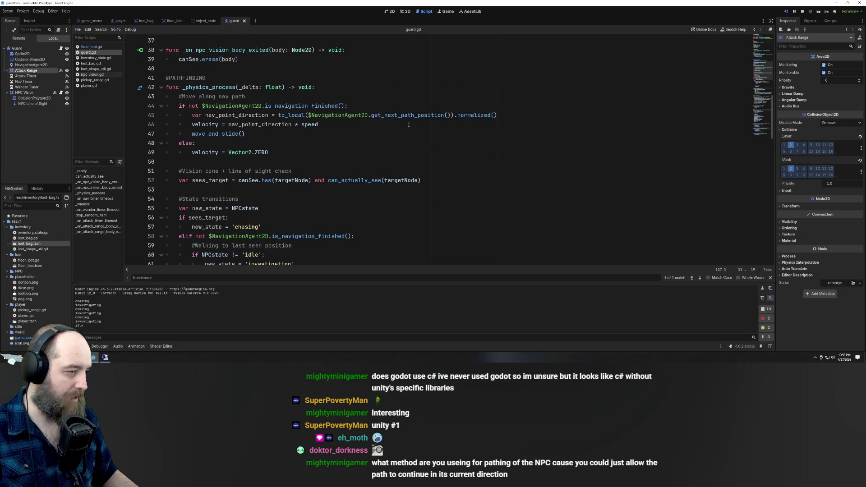
scroll(295, 131, down, 6)
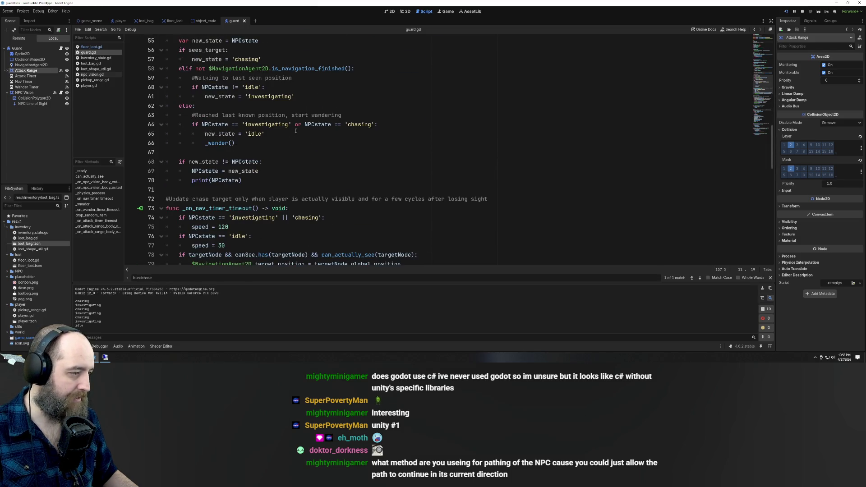
scroll(296, 131, down, 5)
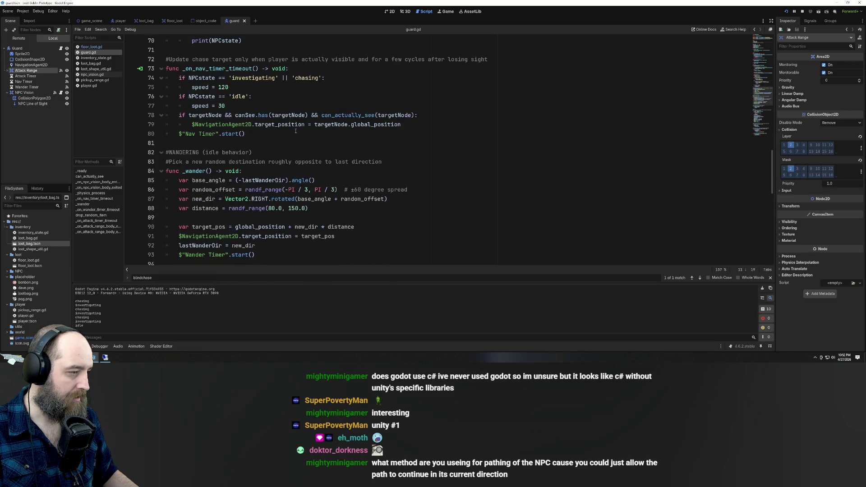
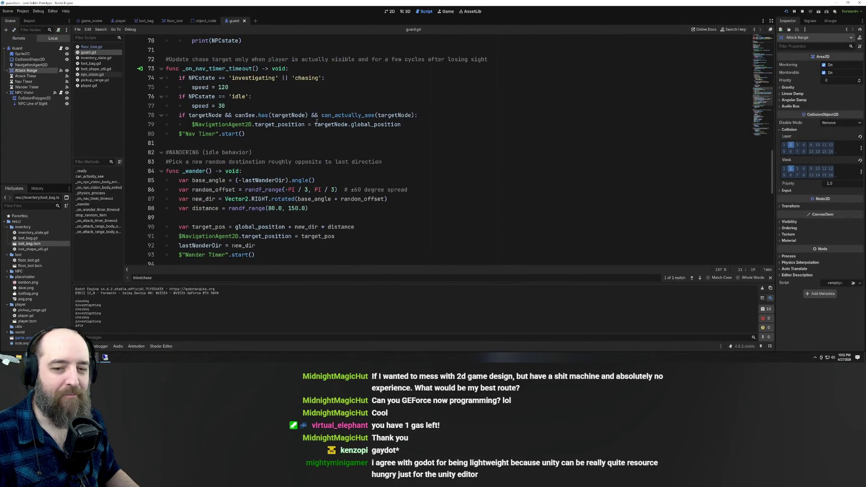
- Select and inspect the body of _on_nav_timer_timeout in guard.gd
mouse_move(305, 126)
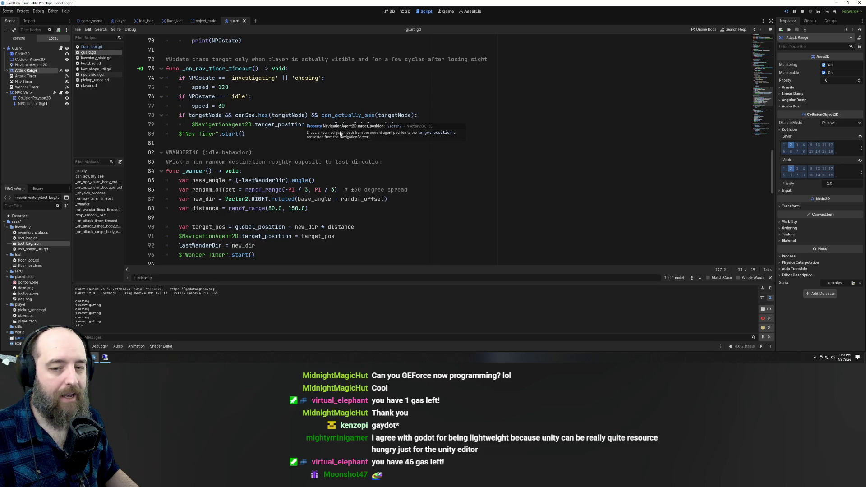
click(248, 133)
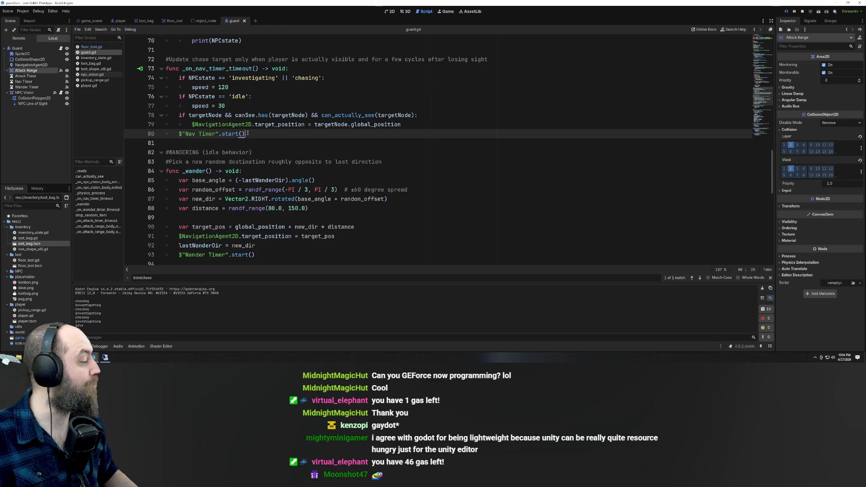
mouse_move(248, 134)
mouse_down()
mouse_move(139, 85)
mouse_move(136, 71)
mouse_up()
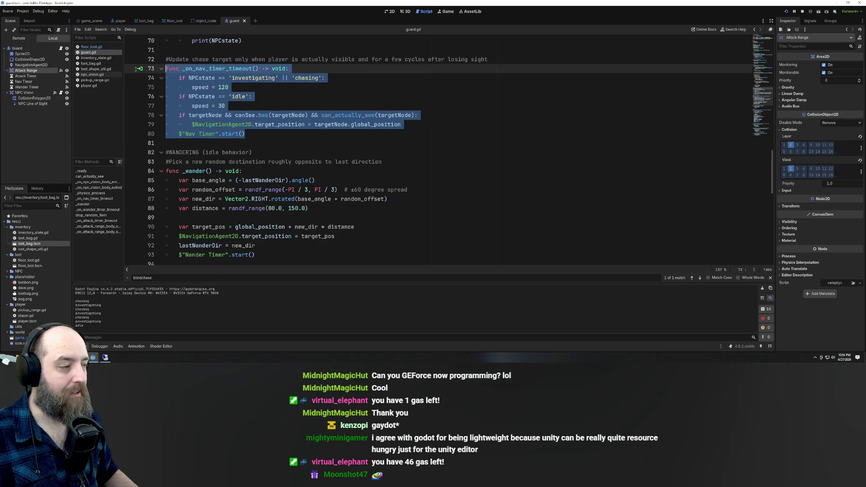
click(250, 134)
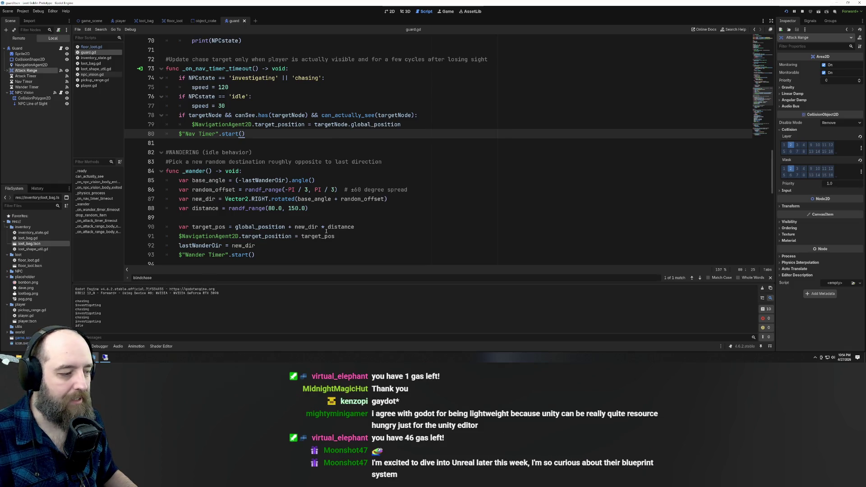
mouse_move(321, 191)
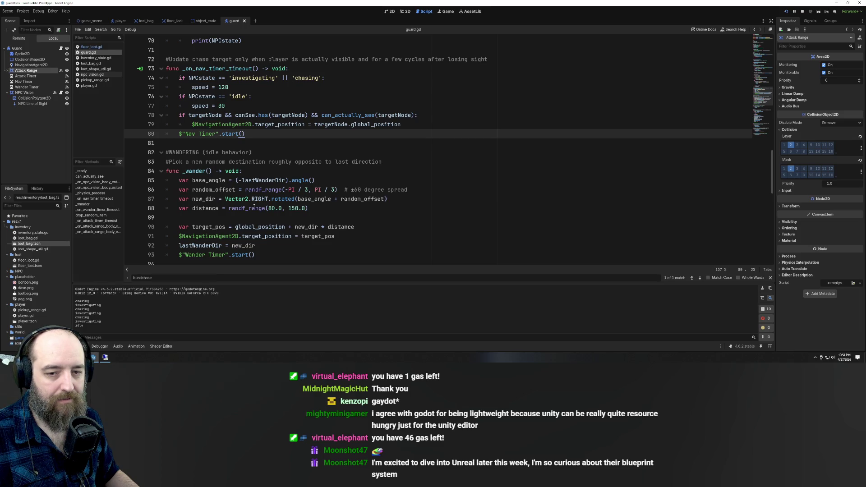
mouse_move(254, 208)
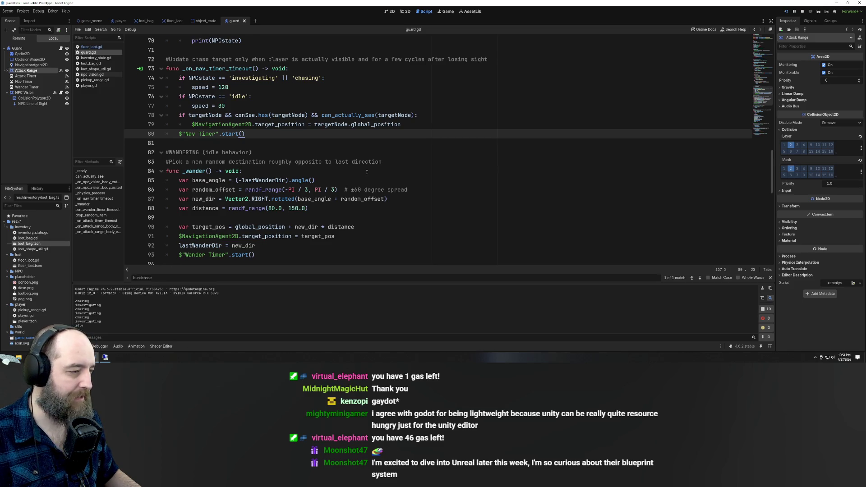
- Insert a new indented line right after the _on_nav_timer_timeout header
scroll(367, 172, up, 1)
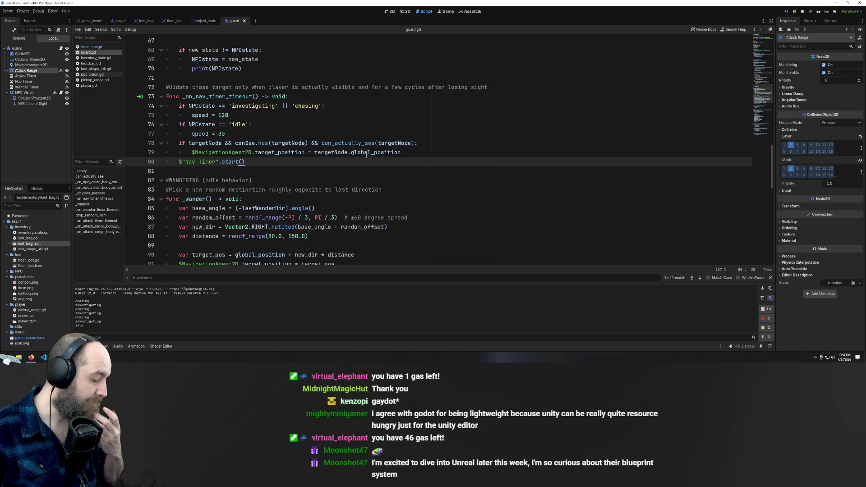
scroll(365, 154, up, 3)
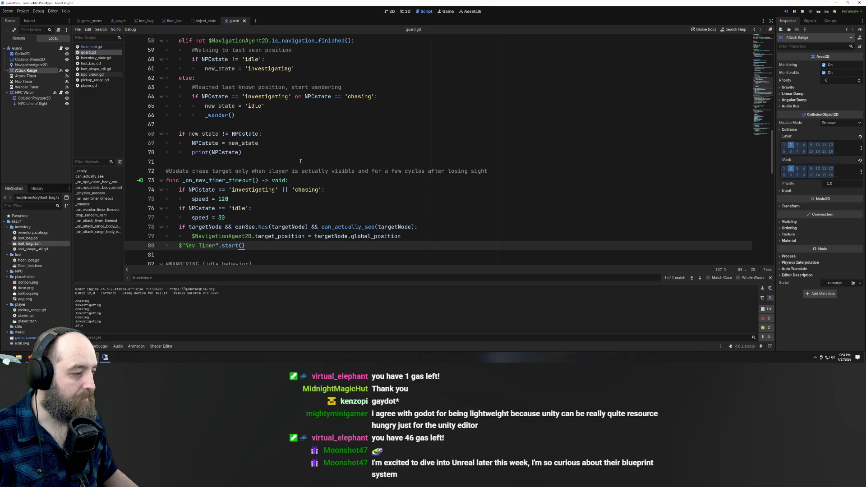
scroll(302, 161, down, 1)
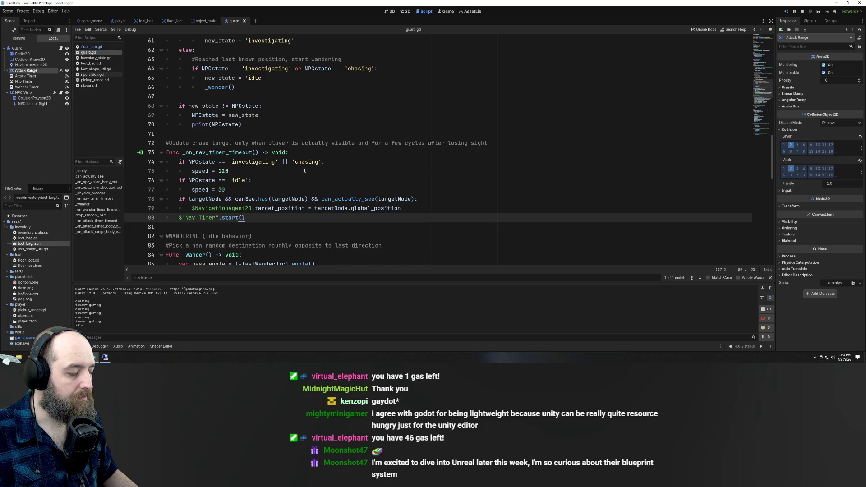
click(257, 191)
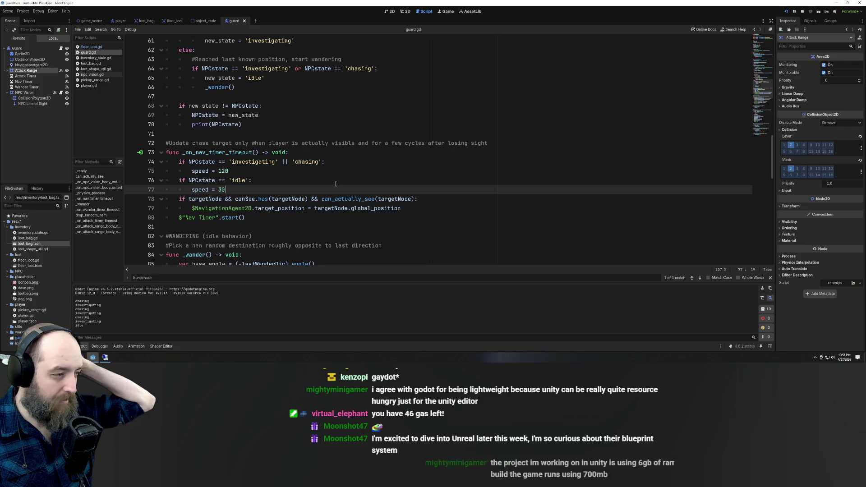
click(388, 153)
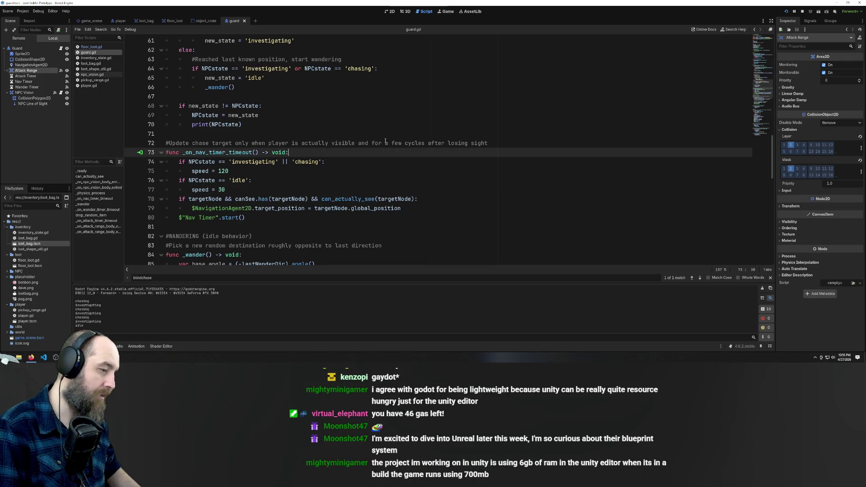
key(Return)
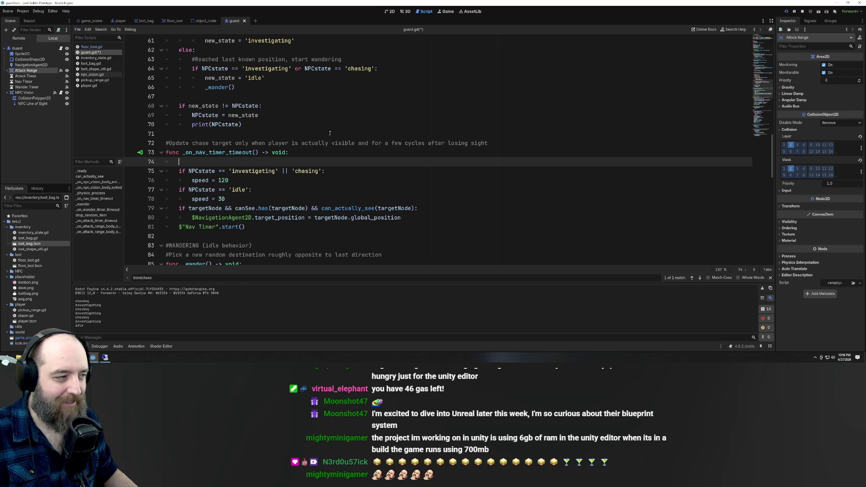
scroll(423, 210, up, 15)
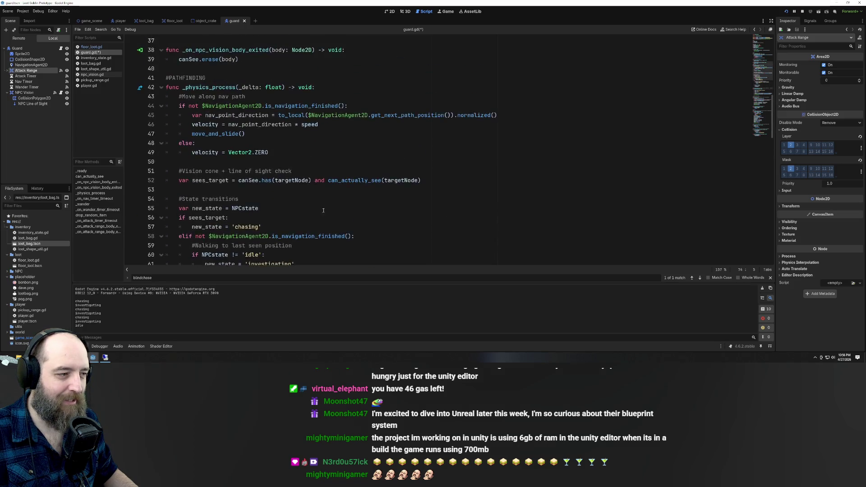
scroll(388, 224, up, 5)
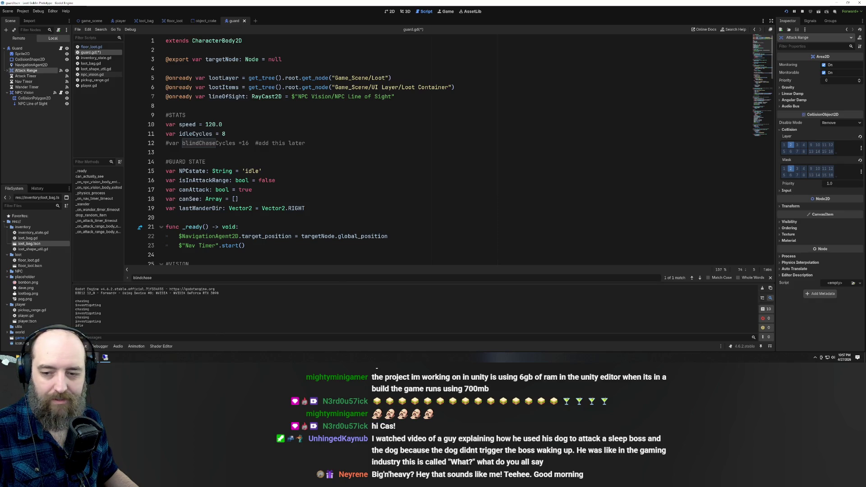
click(365, 124)
scroll(365, 123, down, 6)
scroll(365, 123, down, 5)
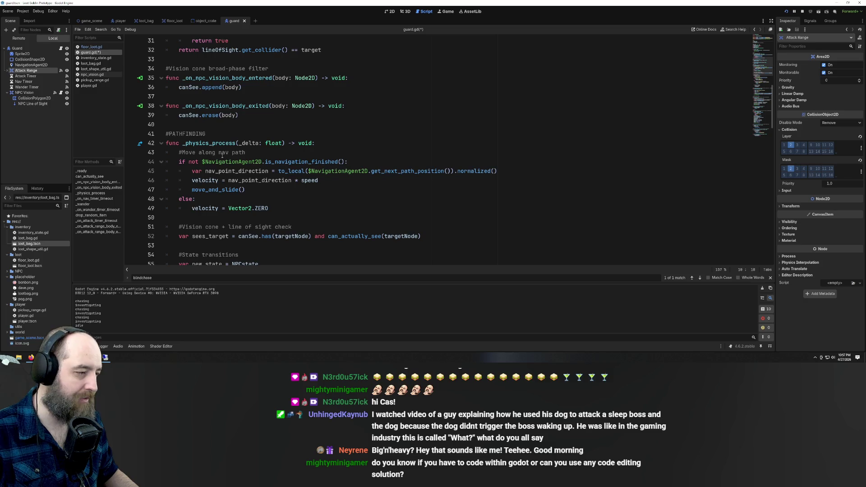
scroll(248, 169, down, 7)
scroll(247, 175, down, 5)
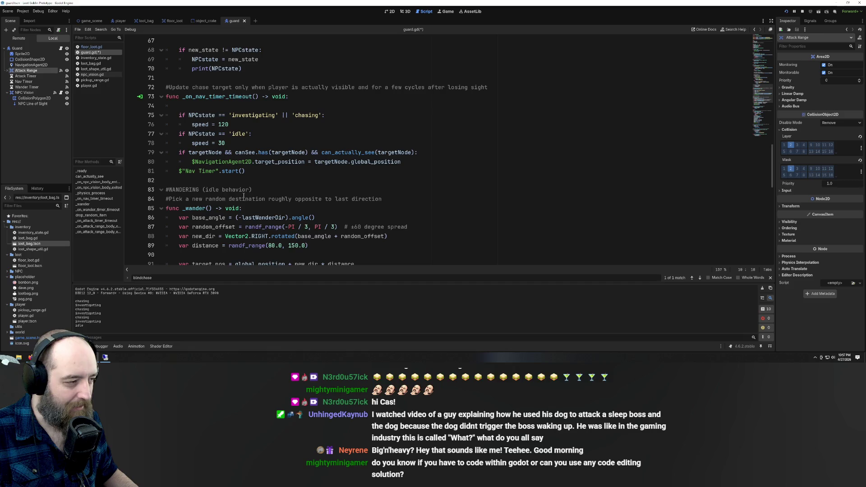
click(199, 109)
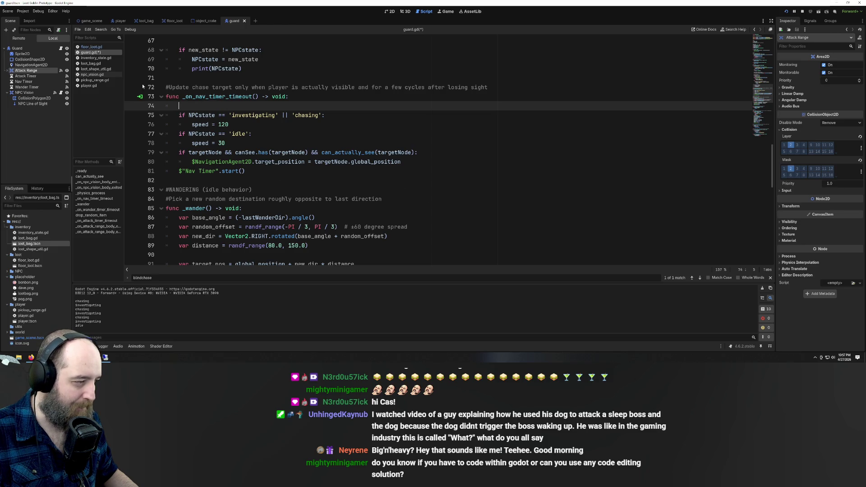
scroll(253, 97, down, 3)
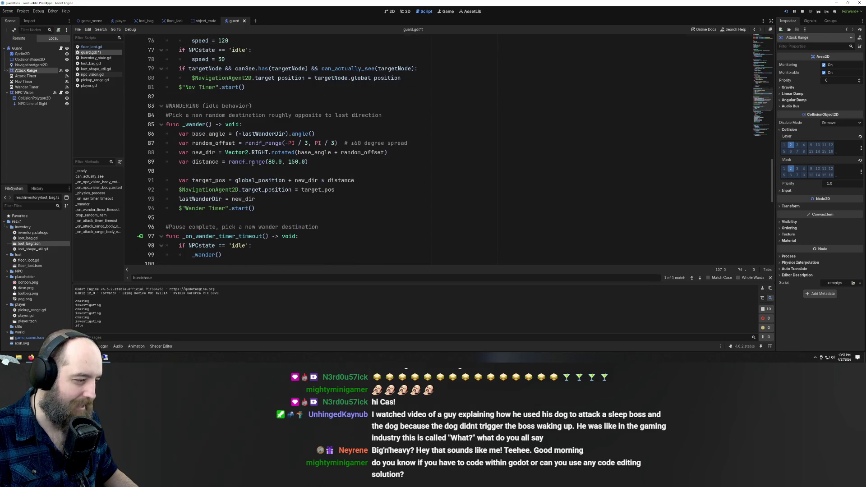
- Browse guard.gd around the Wander Timer start call
click(289, 209)
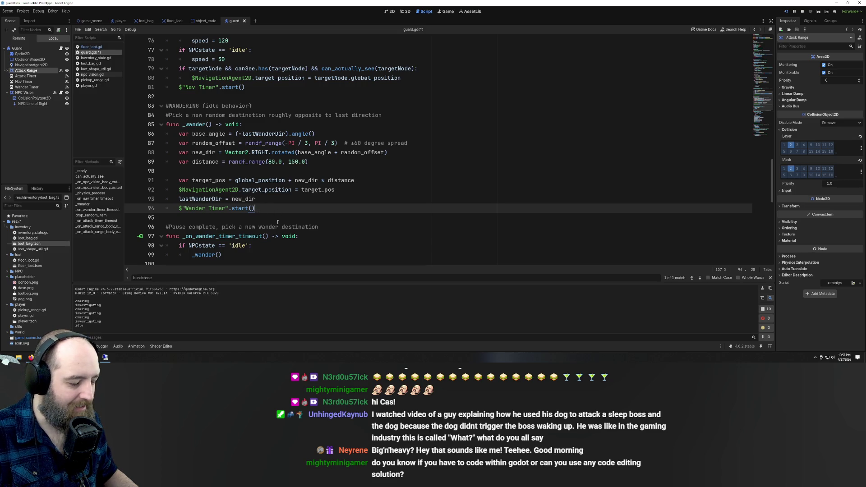
scroll(279, 203, down, 5)
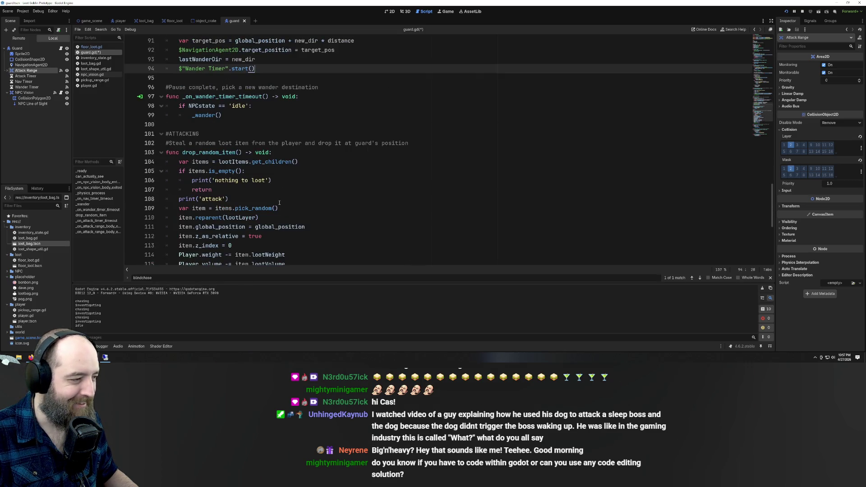
scroll(279, 202, down, 5)
scroll(280, 203, up, 3)
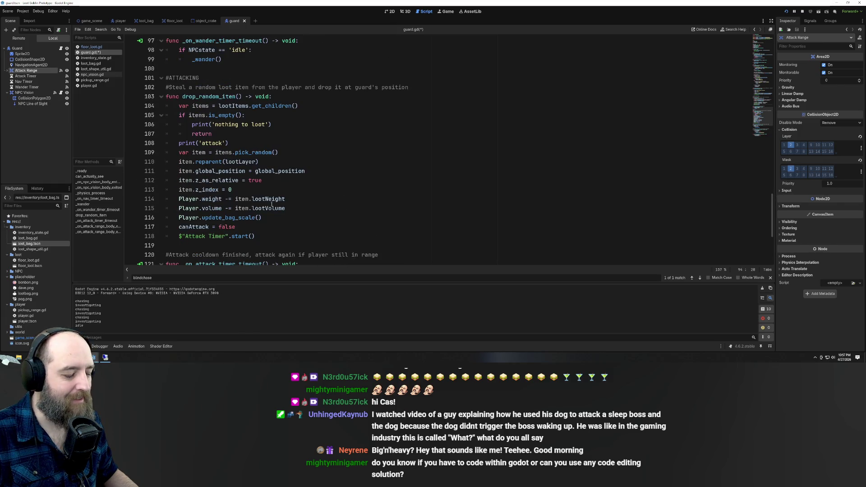
scroll(276, 202, down, 4)
scroll(274, 201, up, 2)
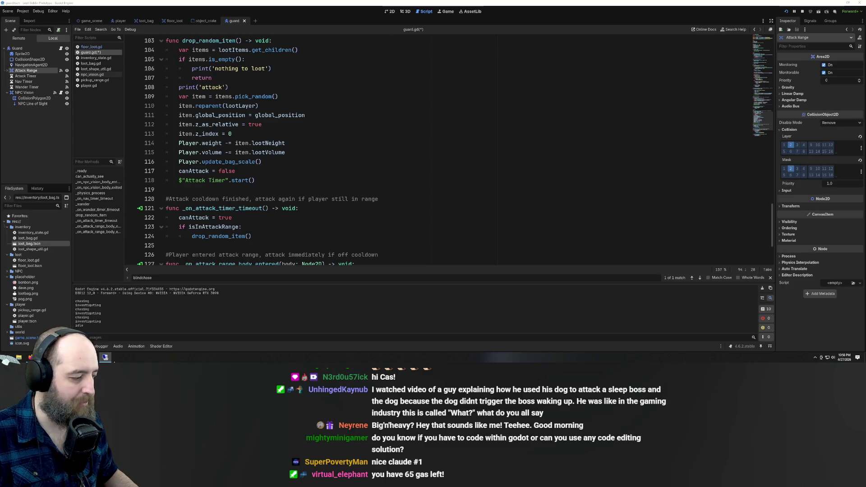
mouse_move(111, 359)
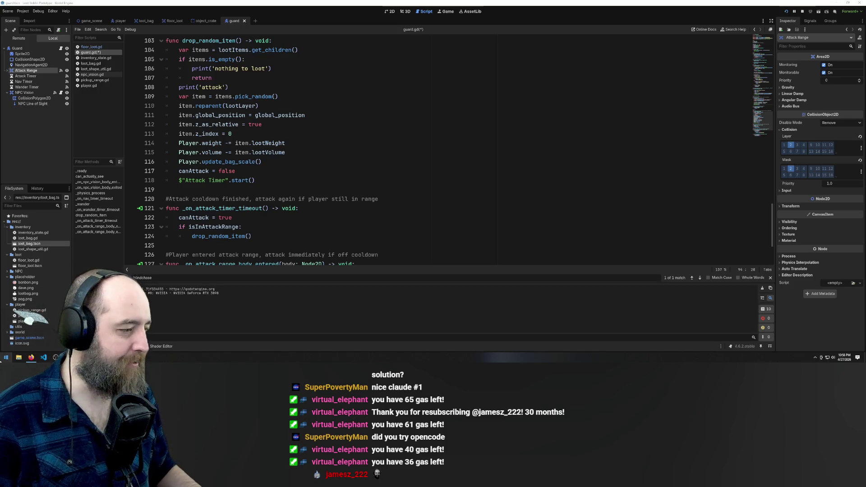
- Check the attack-range handler near the bag scale update, then switch to the Claude incognito chat
click(316, 162)
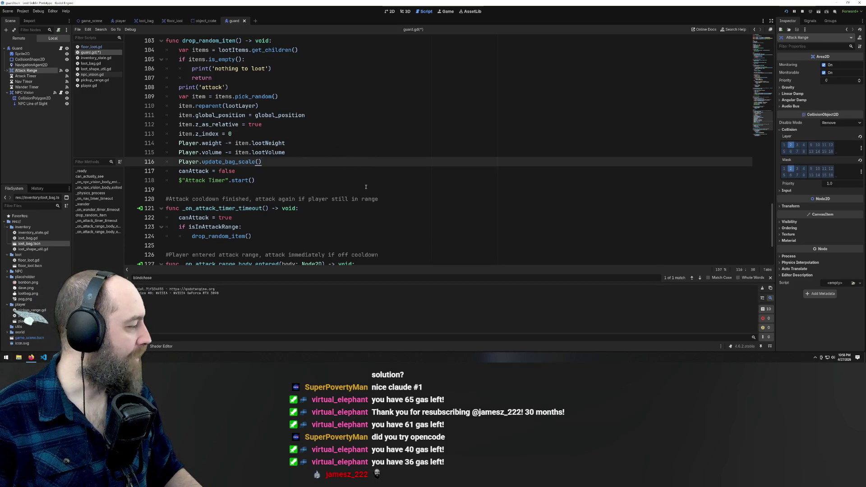
scroll(365, 186, down, 3)
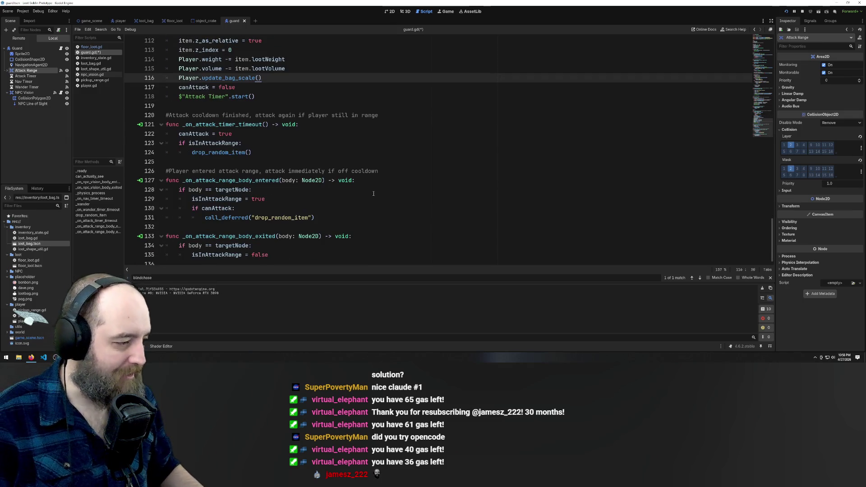
scroll(374, 193, up, 5)
scroll(315, 225, down, 5)
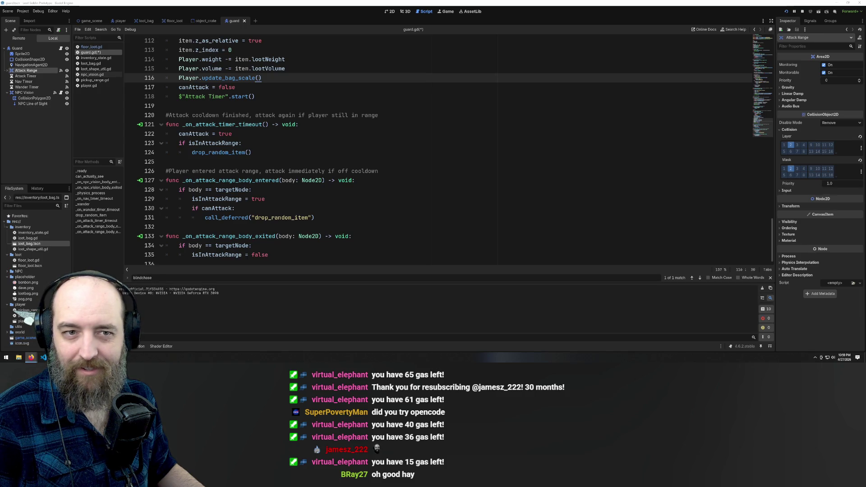
key(alt+Tab)
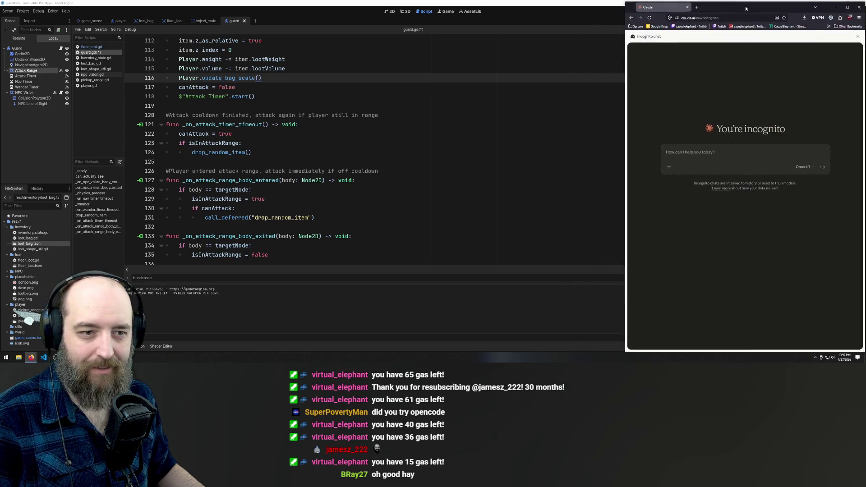
- Take the Godot editor out of full screen and resize it beside the Claude chat
click(570, 4)
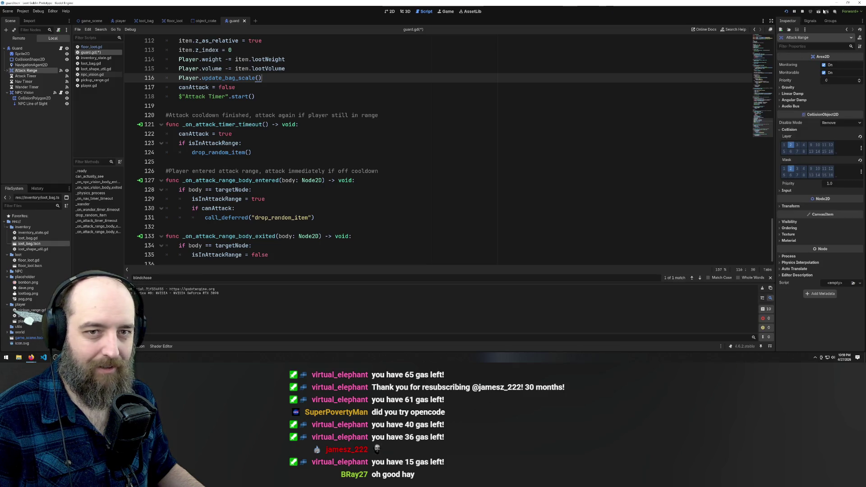
click(847, 4)
mouse_move(774, 104)
mouse_down()
mouse_move(520, 104)
mouse_move(625, 104)
mouse_up()
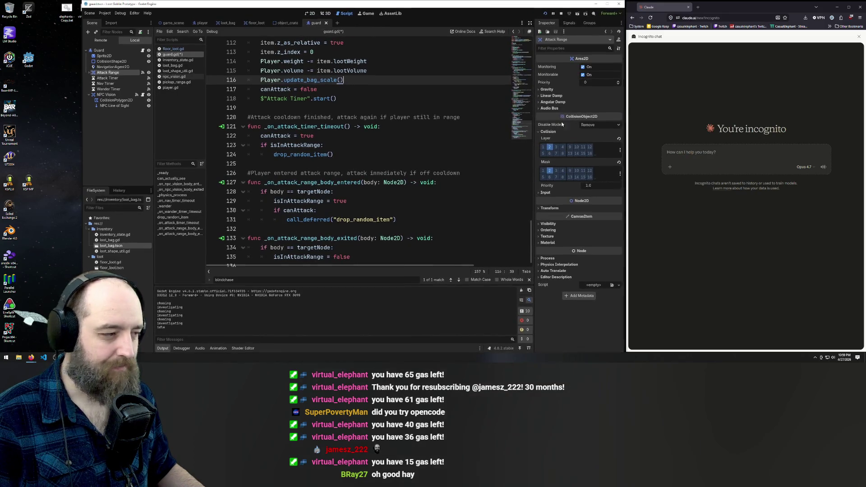
drag(81, 156, 1, 163)
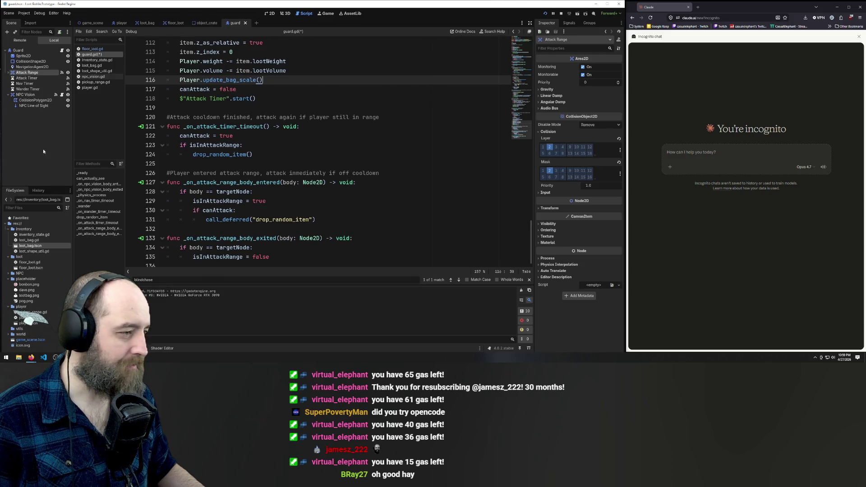
- Scroll through guard.gd from line 106 down to the targetNode check on line 128
scroll(380, 86, up, 3)
scroll(314, 120, down, 3)
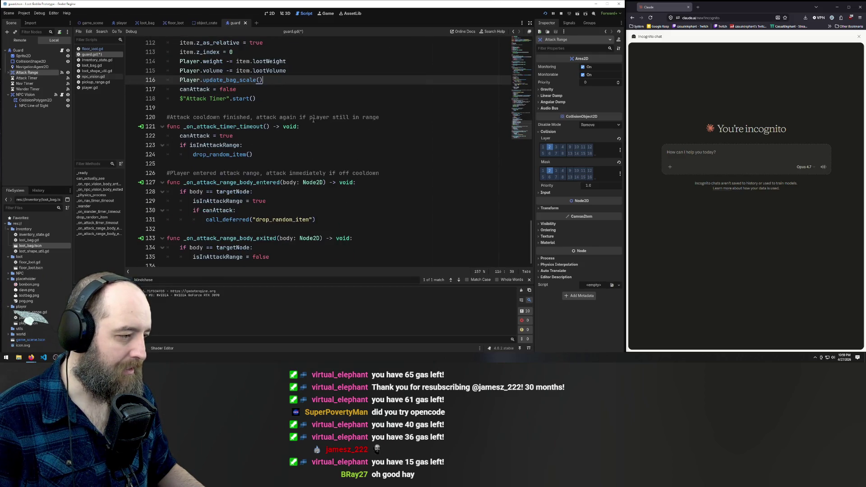
scroll(384, 154, up, 10)
scroll(339, 101, down, 6)
click(356, 127)
scroll(370, 131, down, 5)
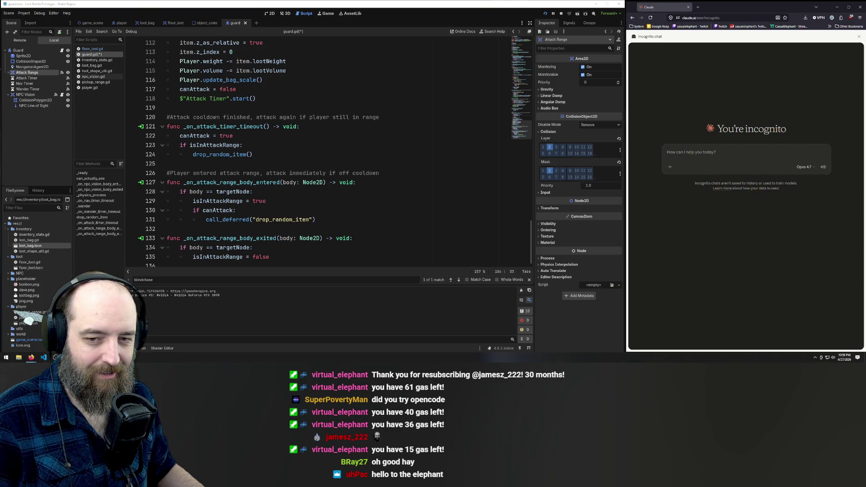
click(254, 192)
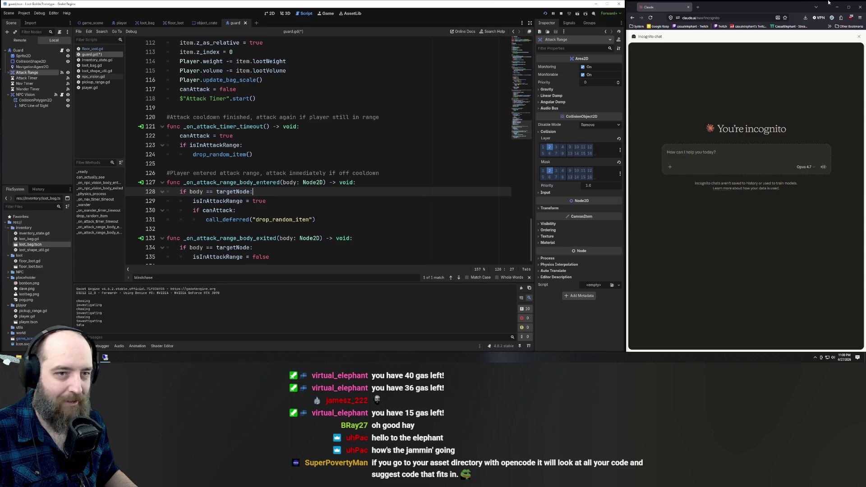
- Return to the blank line under the _on_nav_timer_timeout header
drag(765, 2, 766, 2)
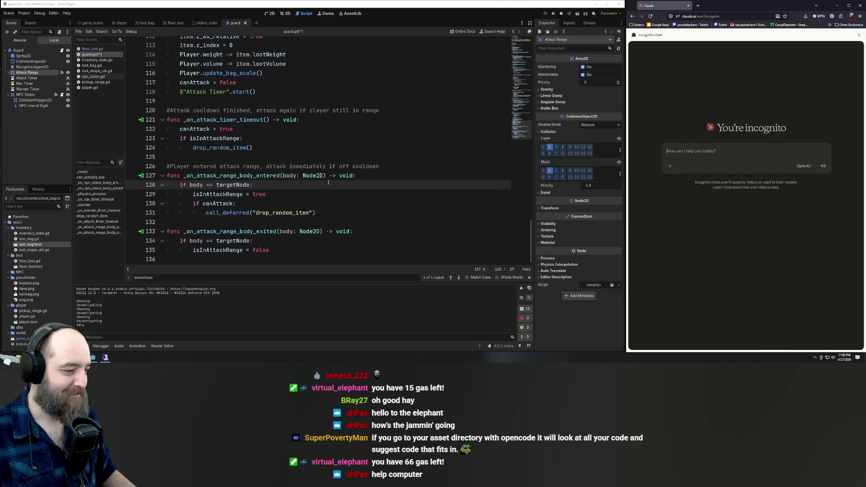
scroll(334, 185, up, 8)
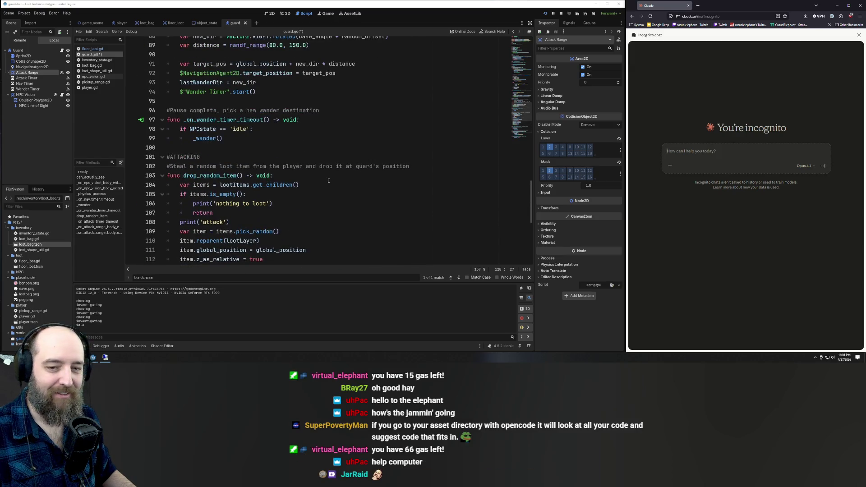
scroll(328, 180, up, 1)
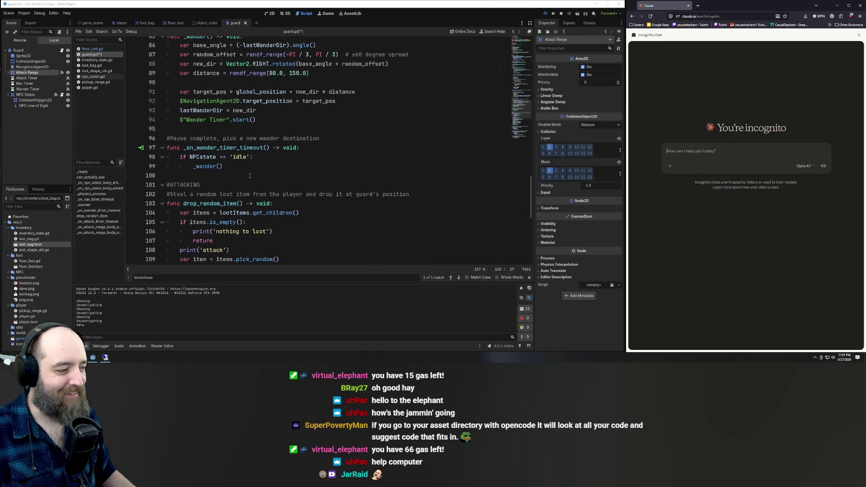
scroll(250, 176, down, 7)
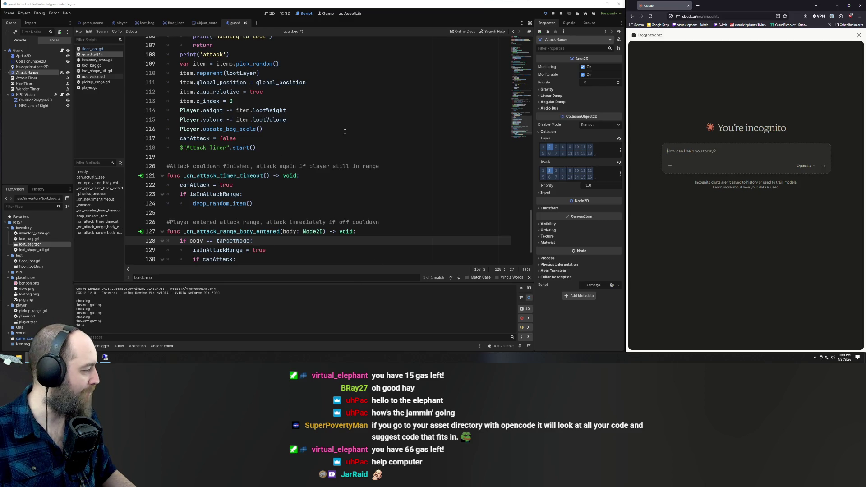
scroll(343, 177, up, 7)
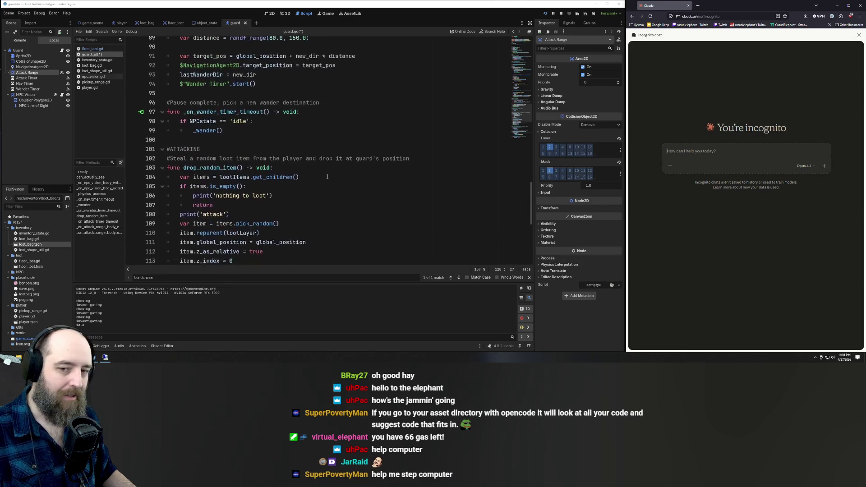
scroll(328, 176, down, 8)
scroll(327, 176, down, 2)
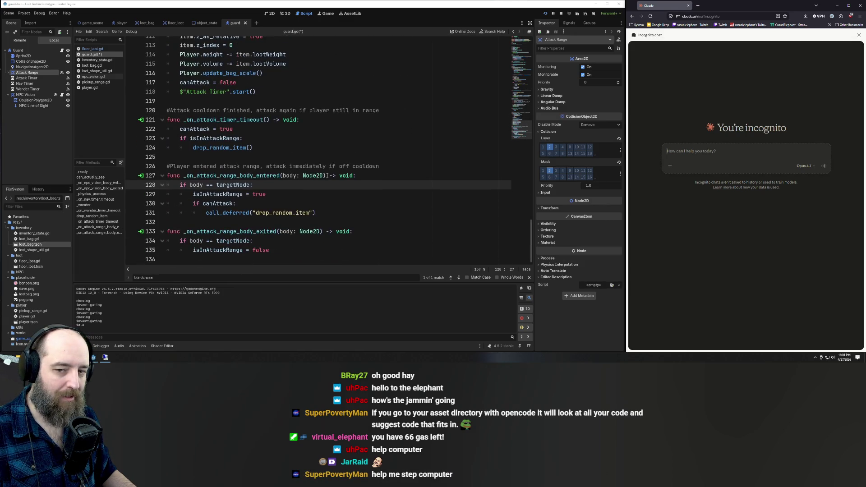
mouse_move(316, 179)
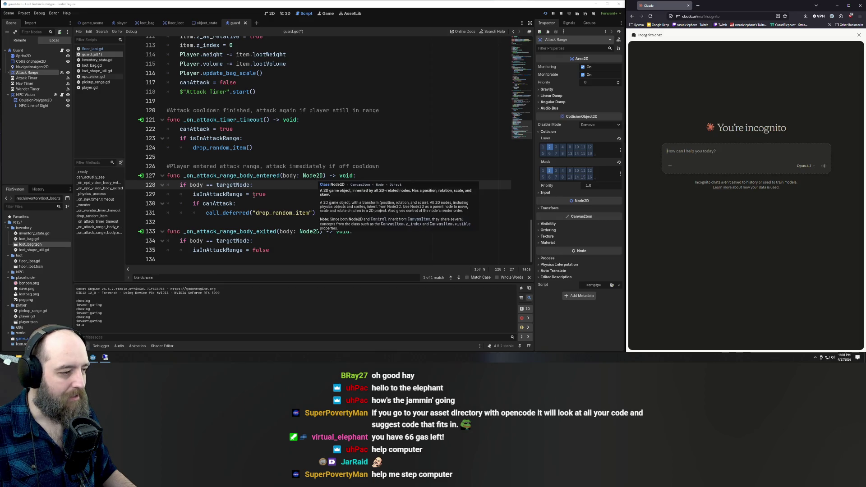
scroll(343, 221, up, 5)
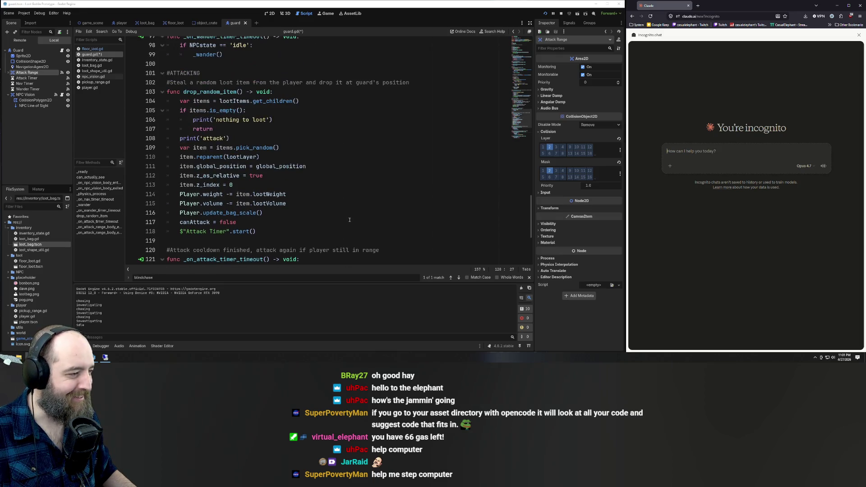
scroll(295, 235, up, 3)
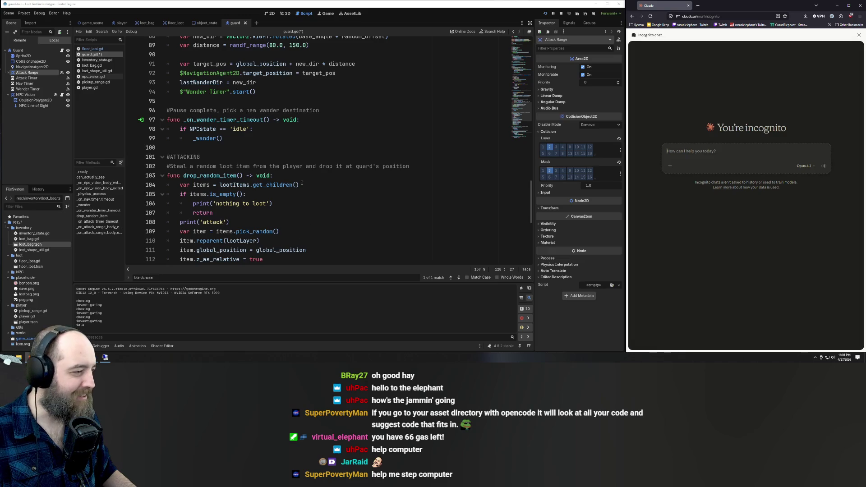
scroll(297, 161, up, 7)
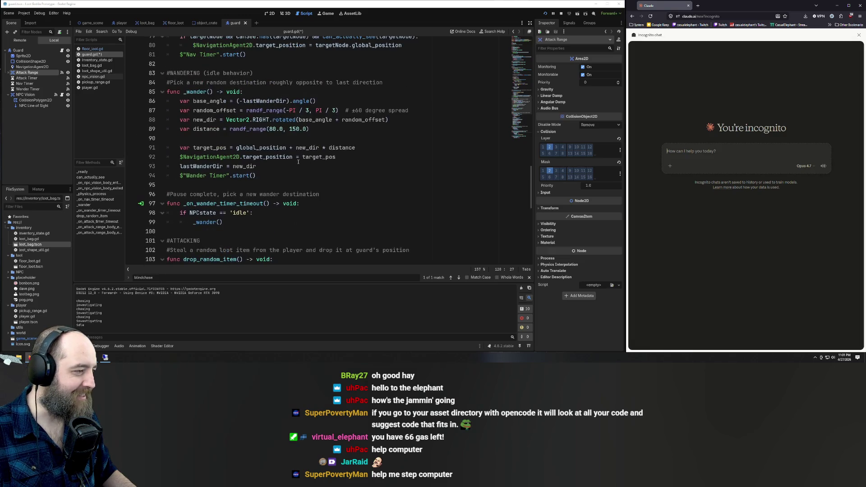
click(221, 101)
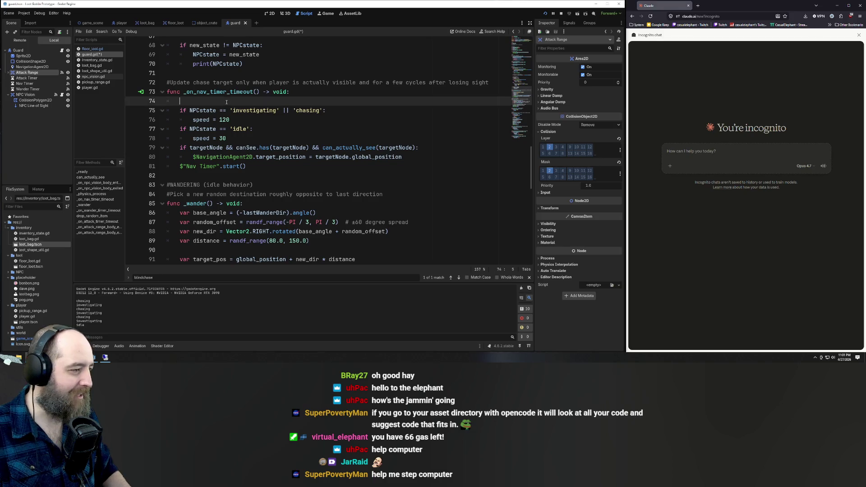
- Delete the blank line under the nav-timer header and add a '# after' comment below the chase comment
key(BackSpace)
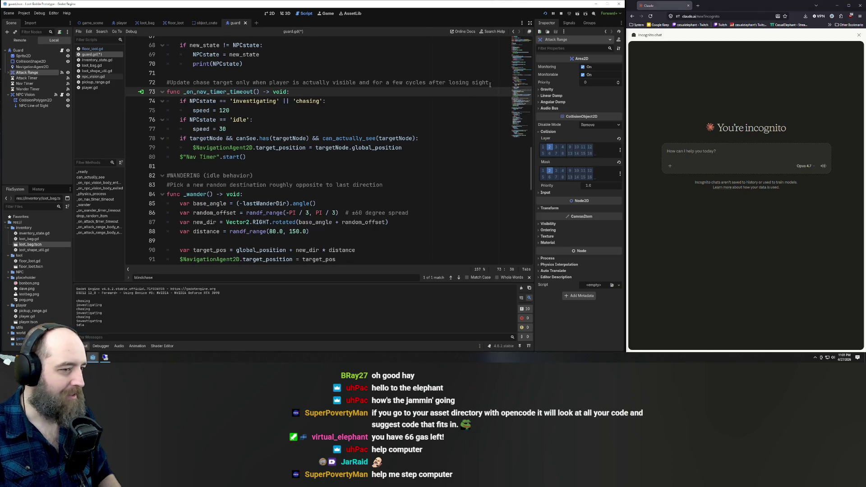
click(495, 80)
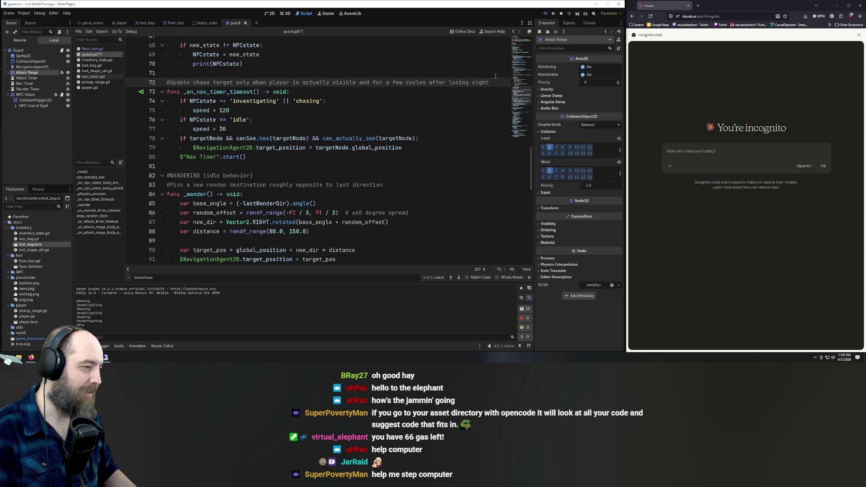
key(Return)
text(#)
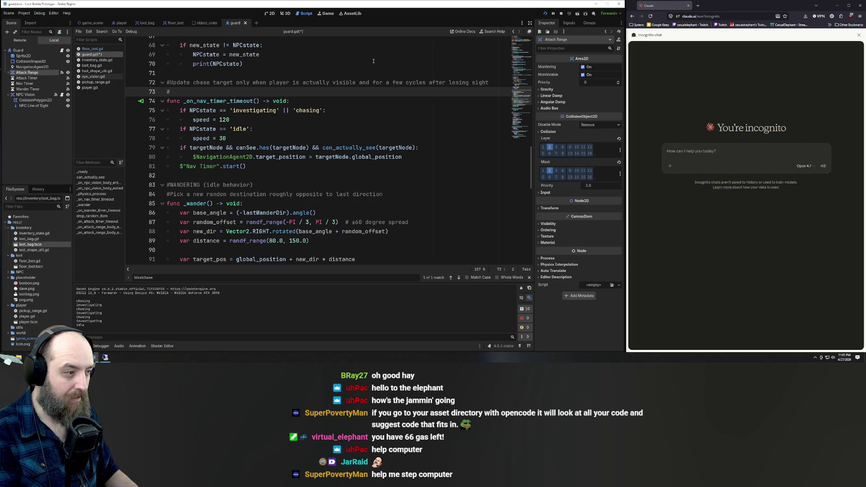
text(after)
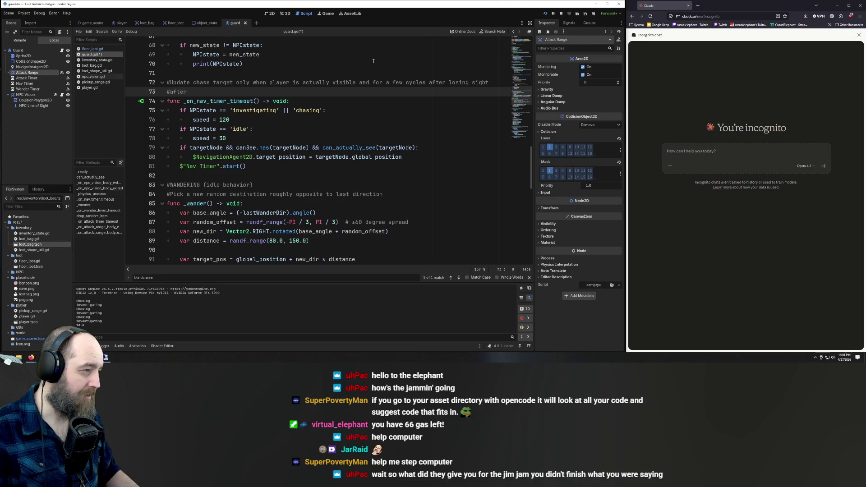
key(End)
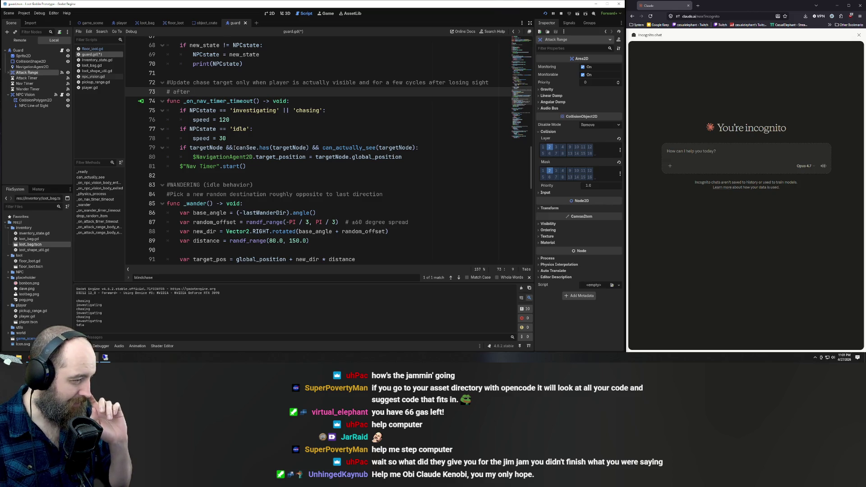
- Find the stray '# after' comment line above the nav timer function and delete it
scroll(236, 141, up, 1)
scroll(236, 140, up, 20)
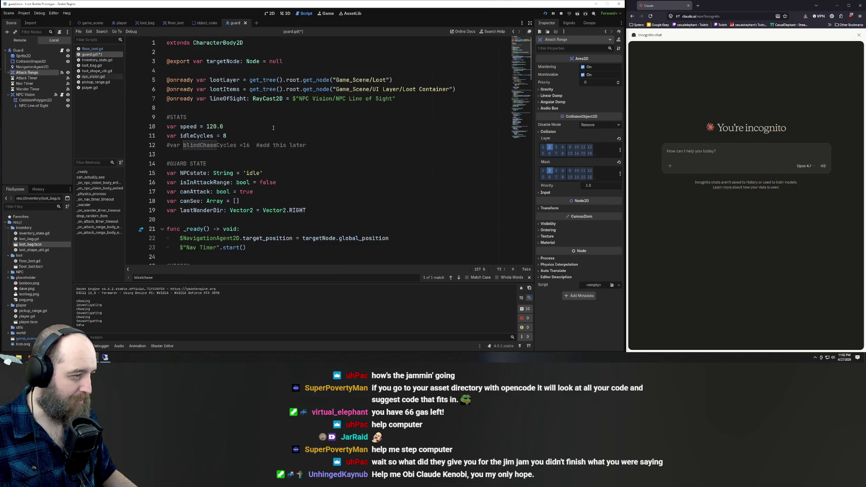
scroll(260, 134, down, 20)
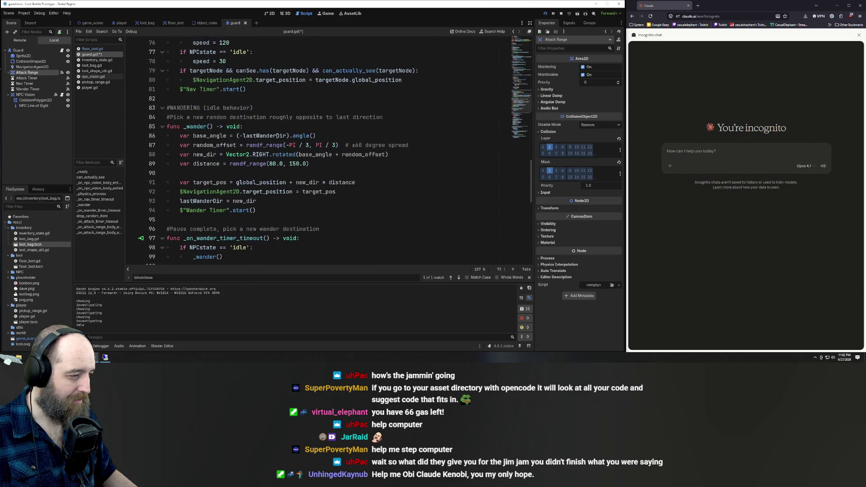
scroll(276, 136, up, 1)
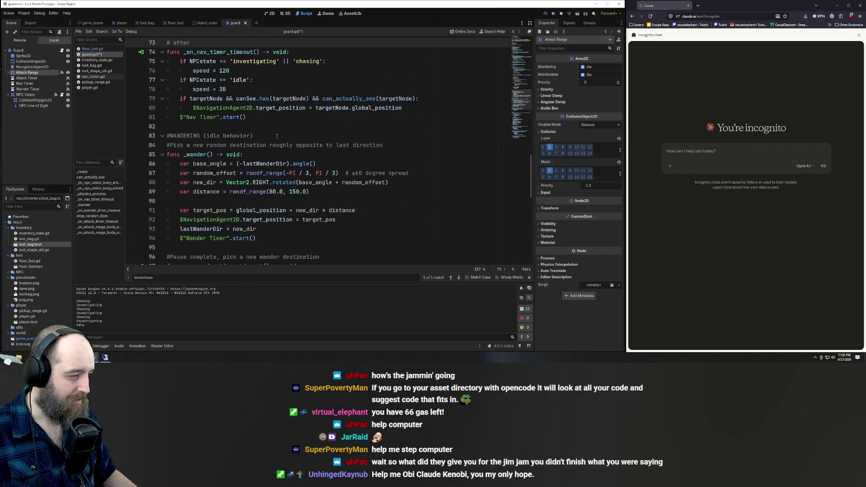
scroll(276, 136, up, 1)
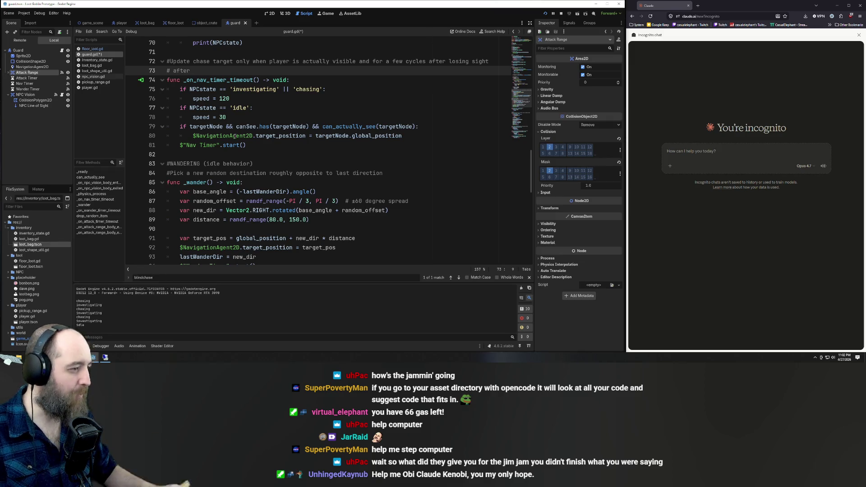
scroll(301, 139, down, 14)
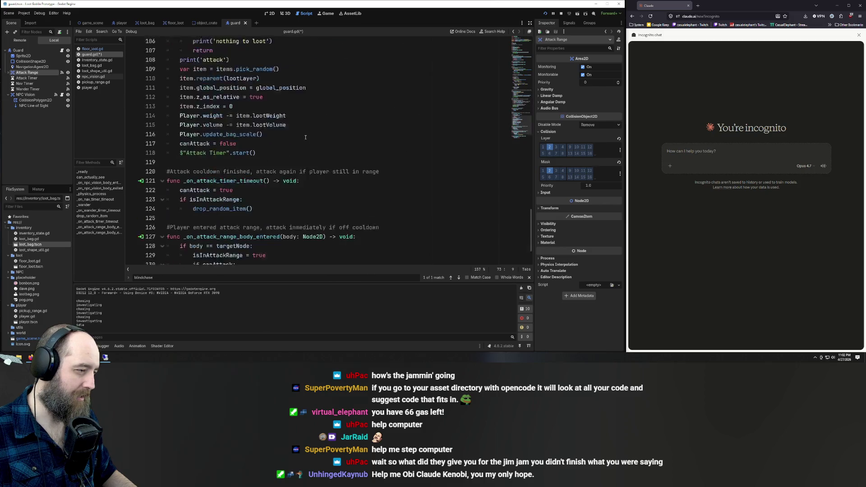
scroll(328, 158, up, 15)
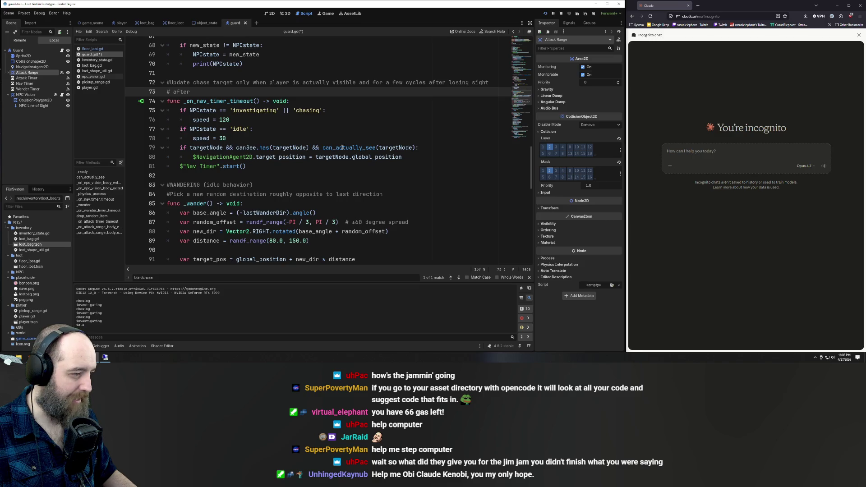
scroll(357, 143, up, 1)
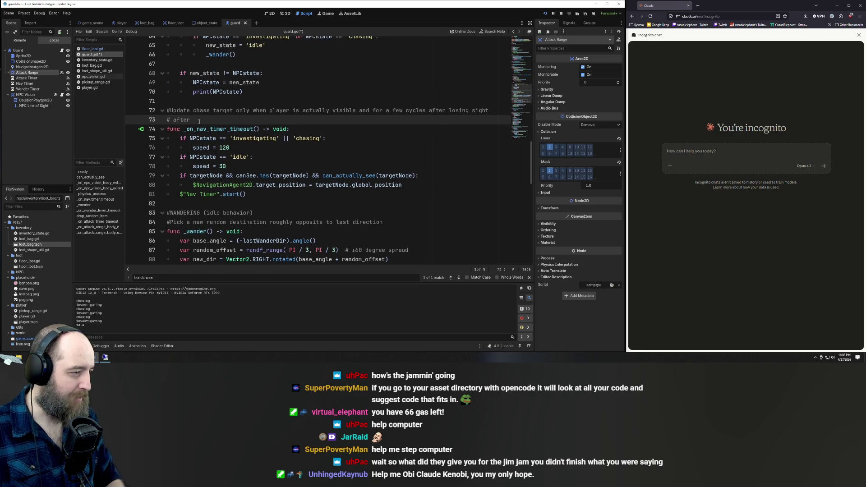
key(shift+Home)
key(BackSpace)
key(BackSpace)
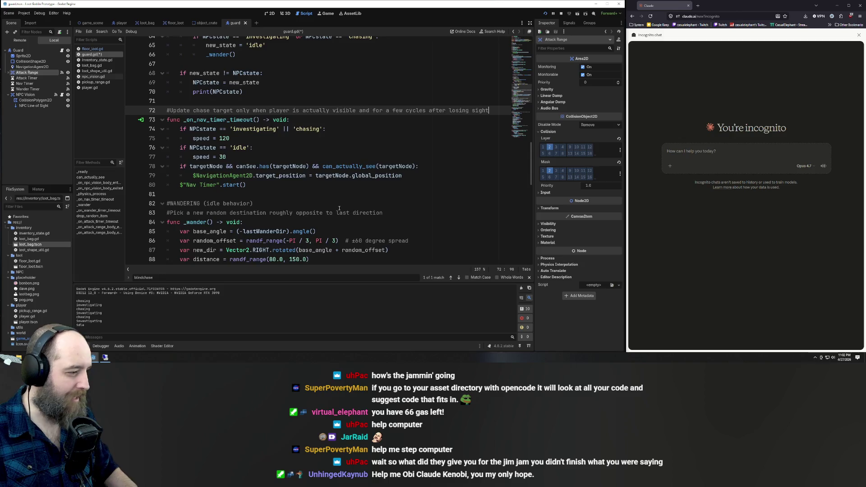
scroll(240, 163, down, 4)
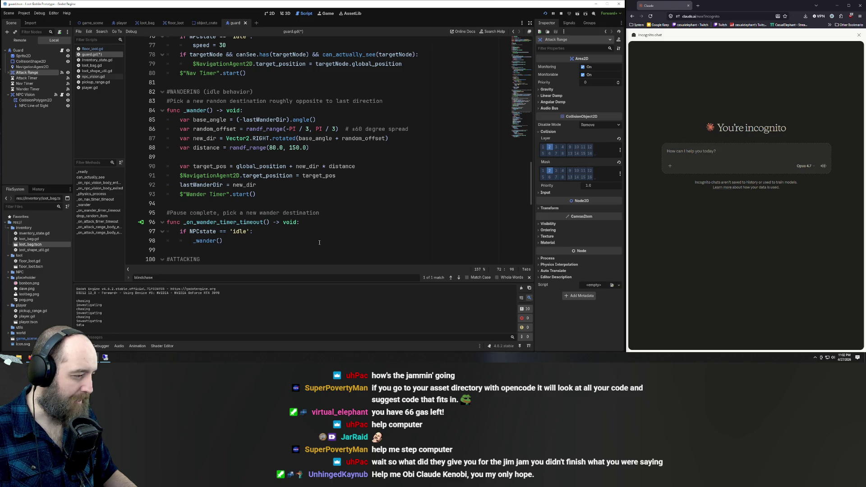
scroll(319, 242, down, 2)
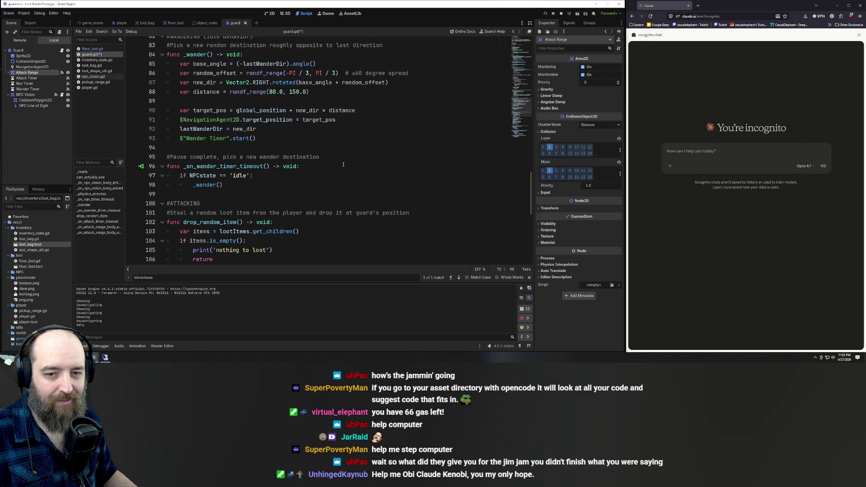
click(395, 173)
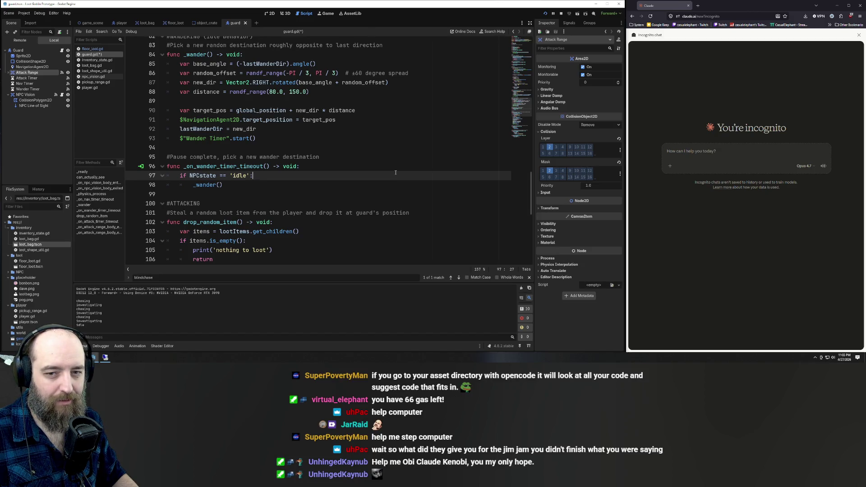
key(F5)
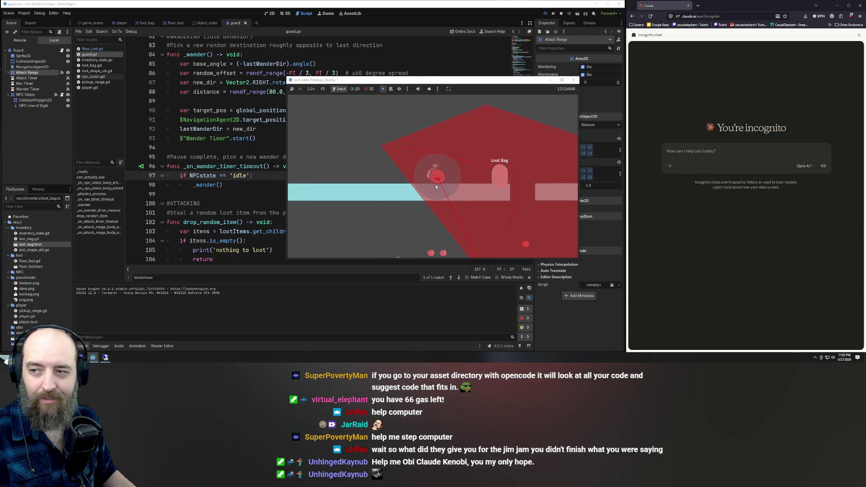
- Walk the player into and out of the guard's view, down through the wall gap and past the guard
key(w)
key(w)
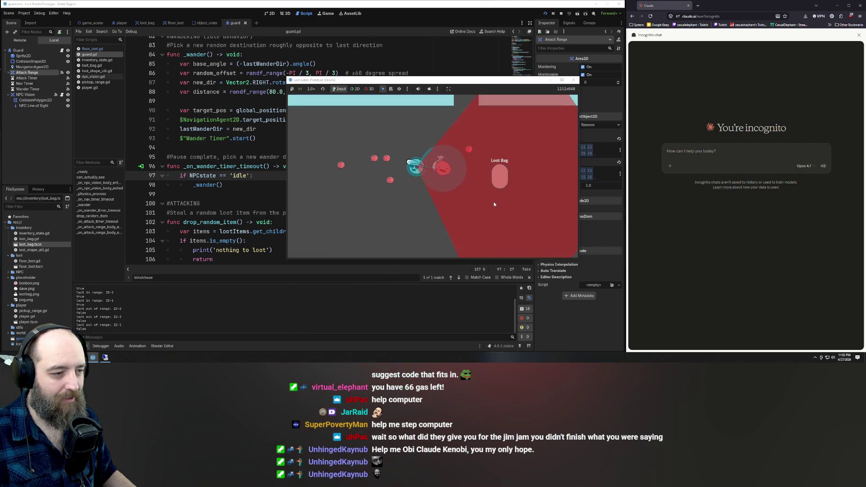
key(d)
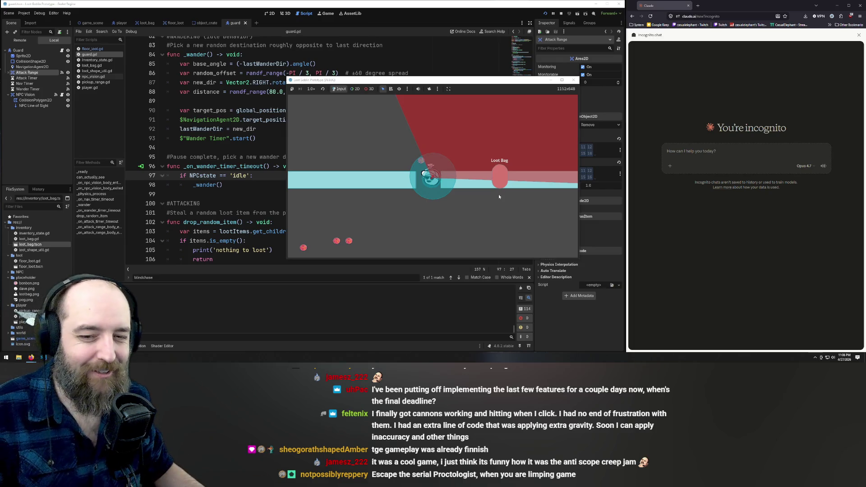
key(s)
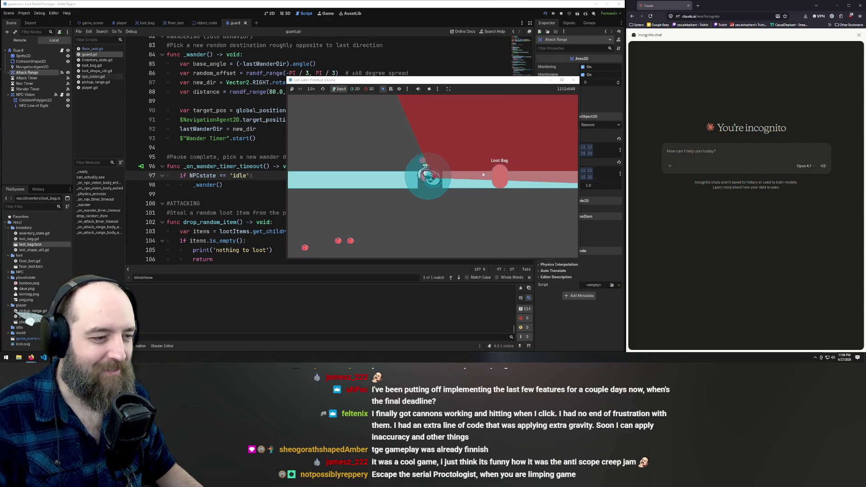
key(a)
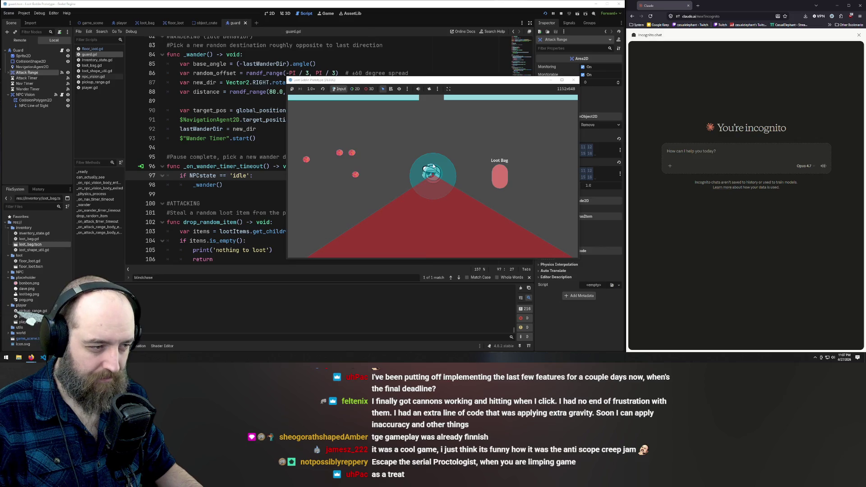
key(d)
key(a)
key(d)
key(d)
key(d)
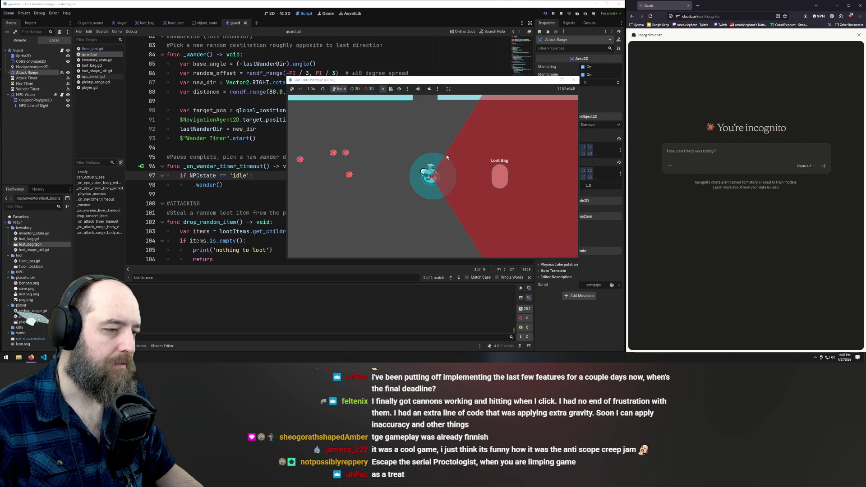
- Move the player up through the wall gap toward the Loot Bag, then back into the guard's view
key(w)
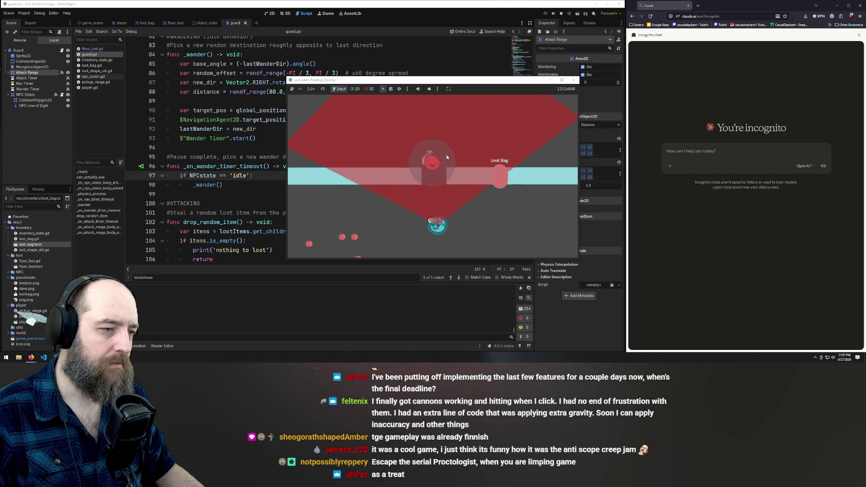
key(w)
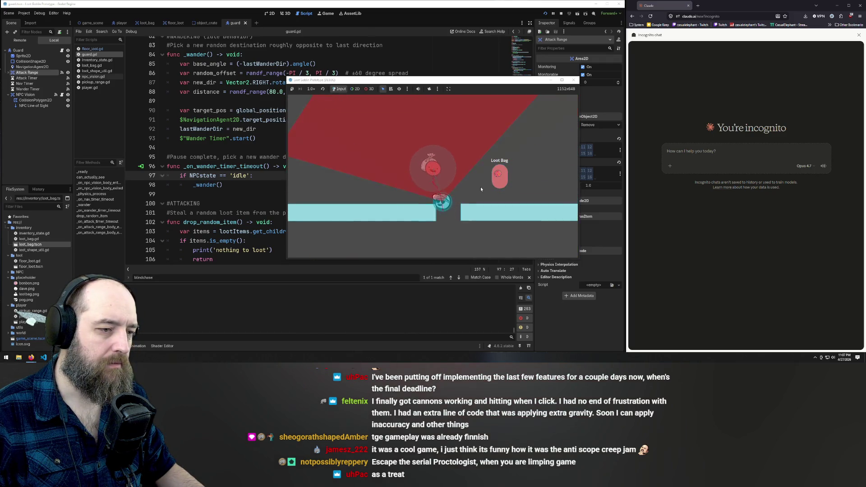
key(w)
key(w)
key(d)
key(a)
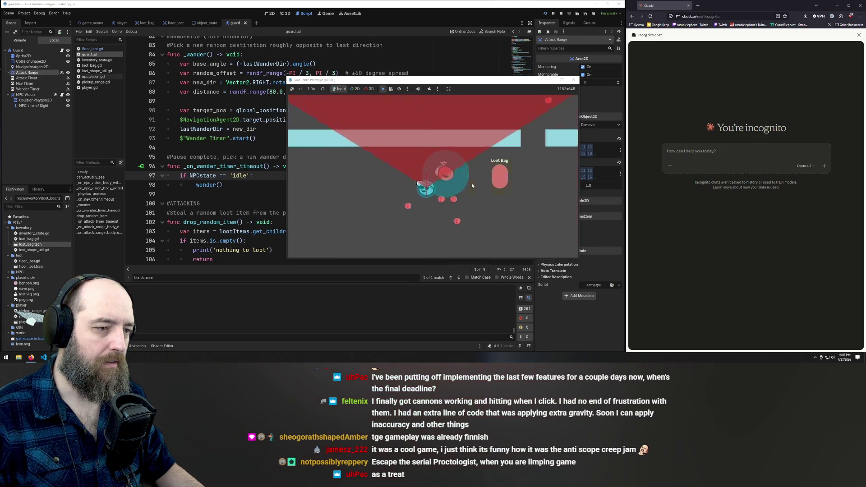
key(d)
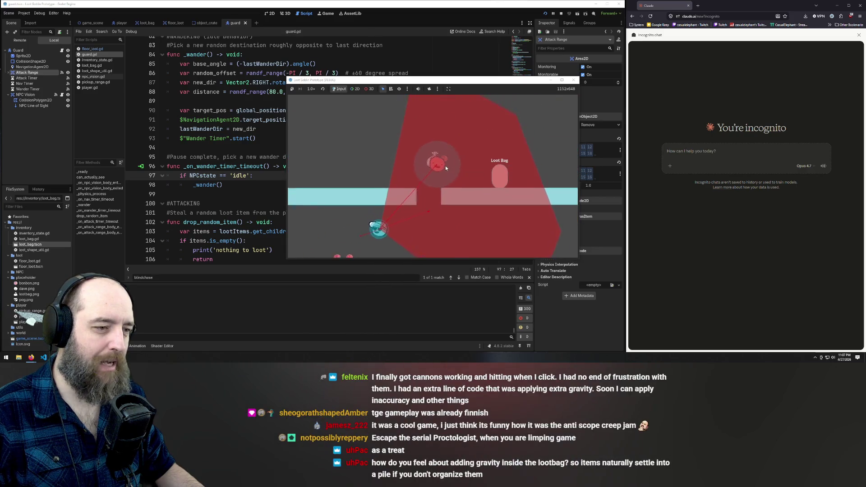
key(d)
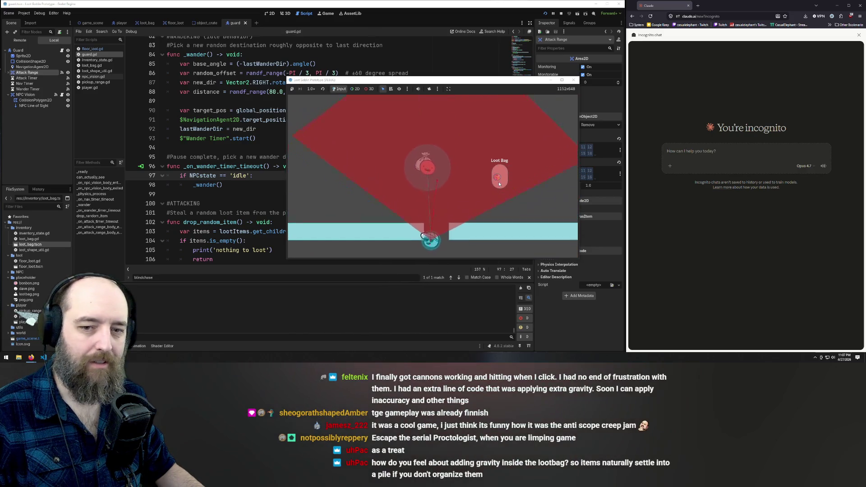
key(d)
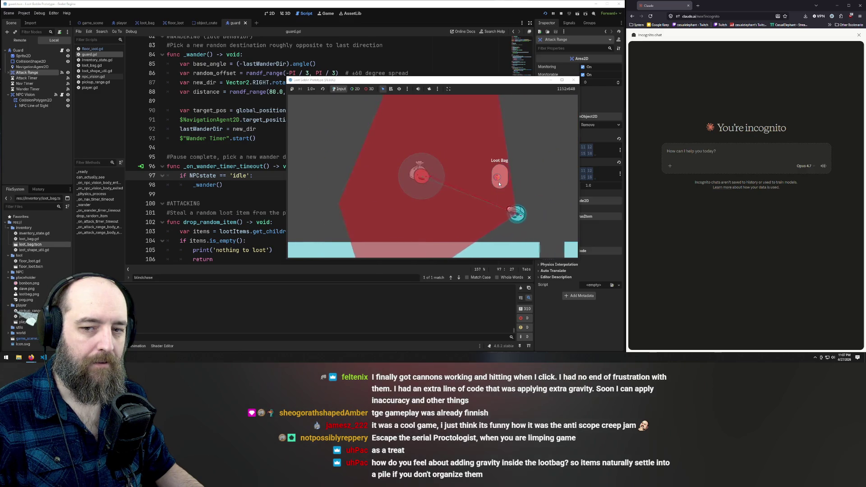
key(d)
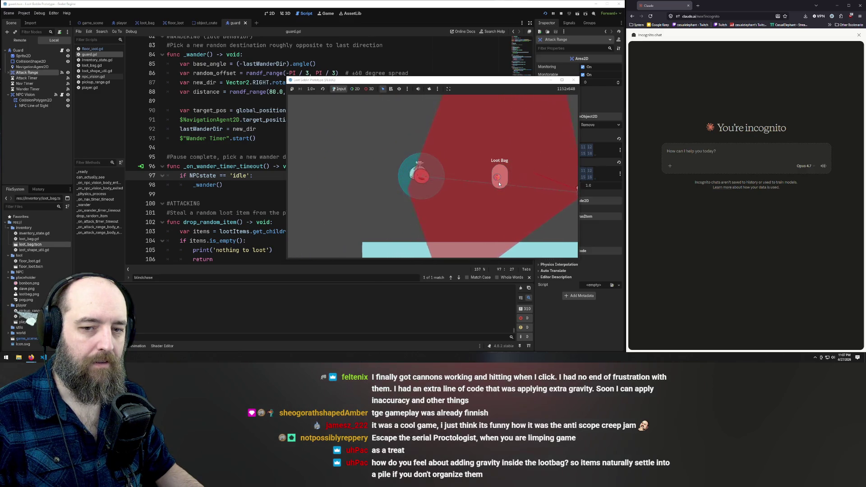
key(a)
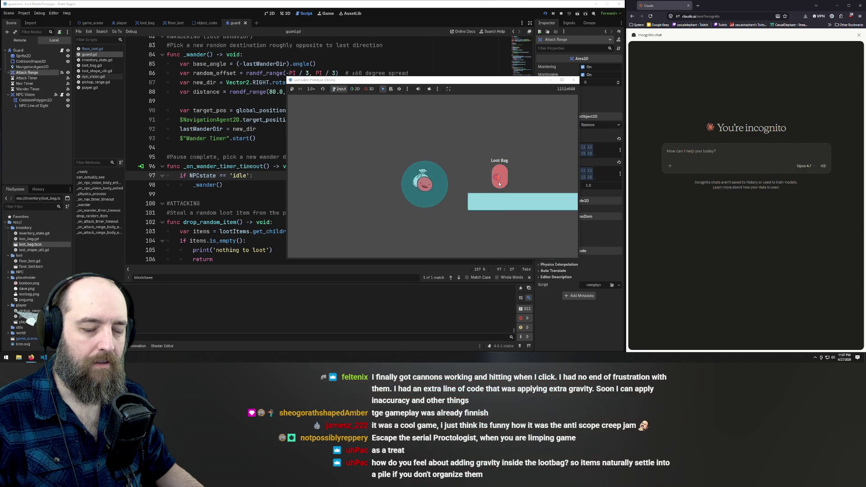
key(s)
key(s)
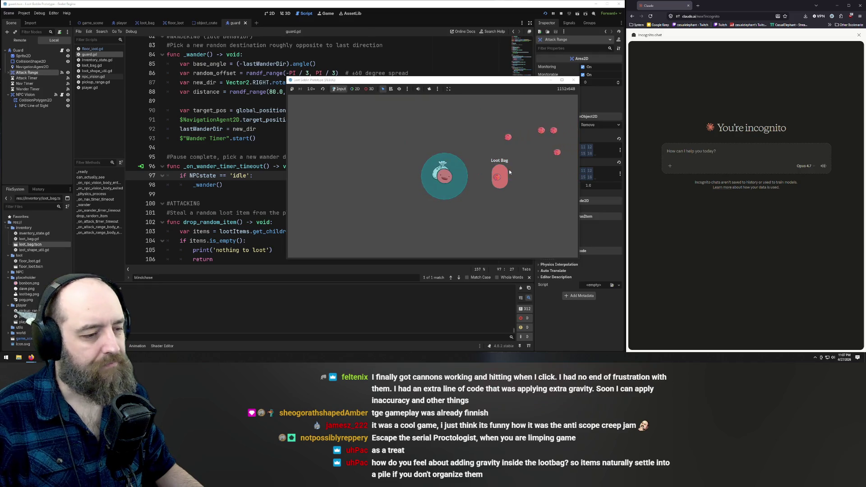
key(d)
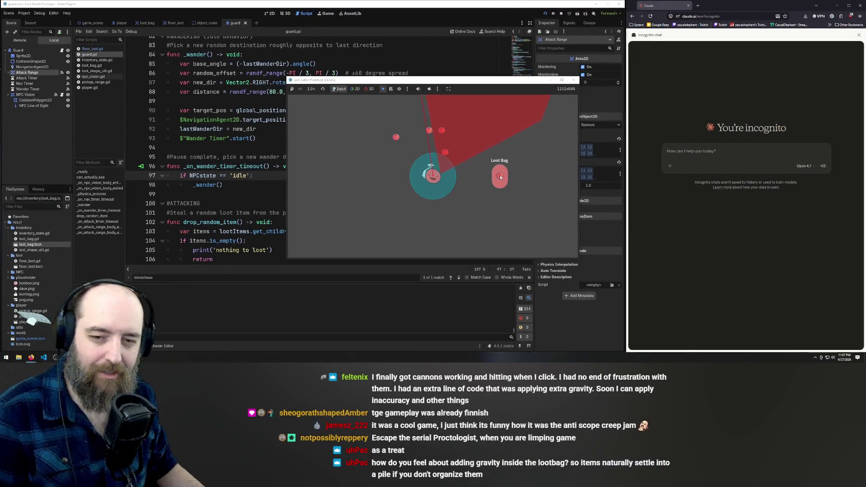
- Drag loot items out of the Loot Bag, move the player left, and drag a loot orb to the guard
drag(500, 176, 483, 190)
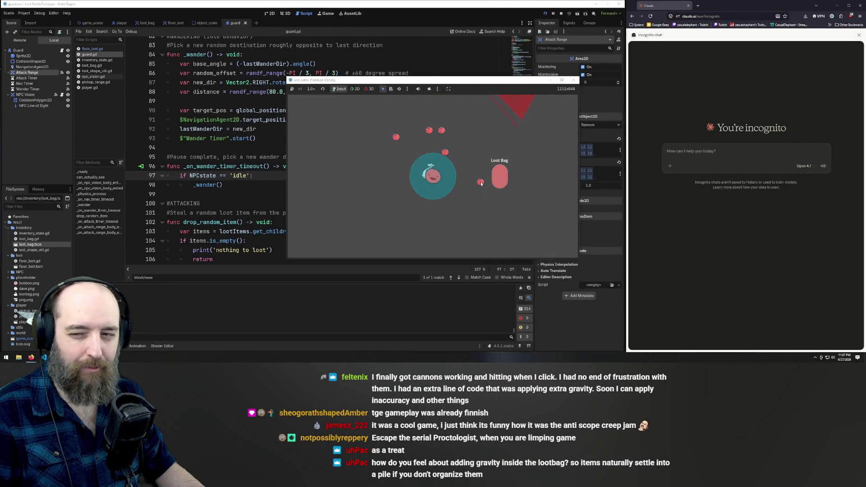
mouse_move(482, 184)
mouse_down()
mouse_move(514, 185)
mouse_move(501, 183)
mouse_up()
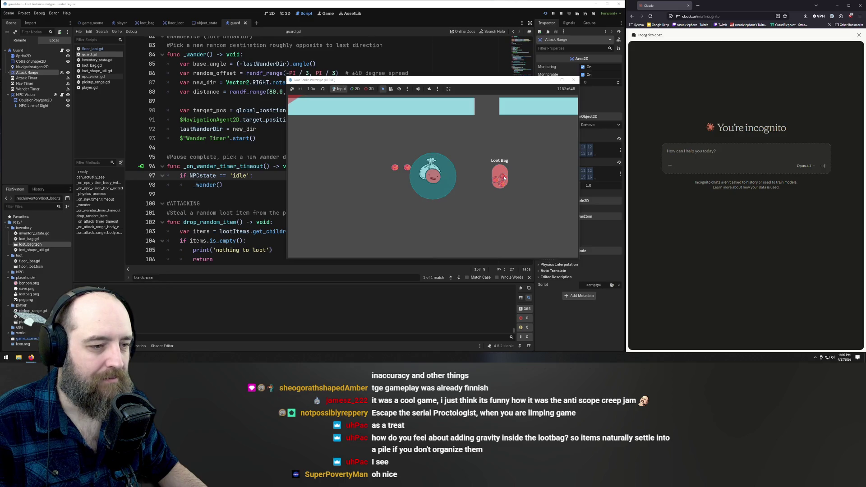
drag(504, 178, 502, 170)
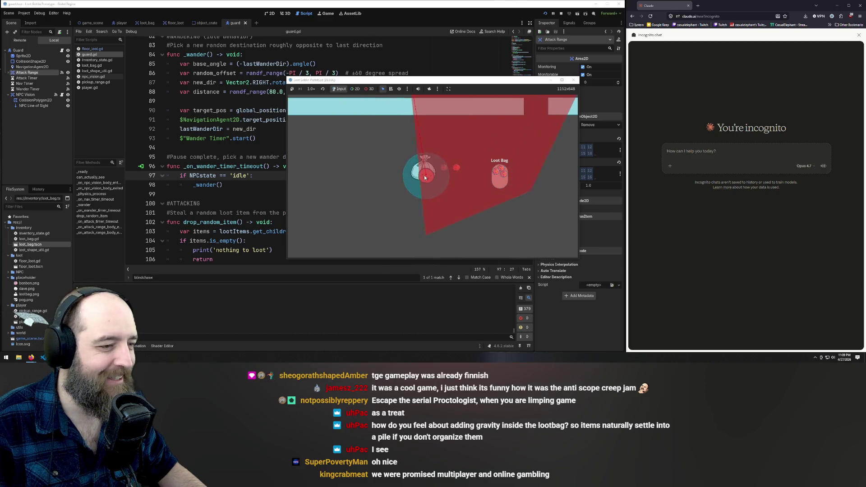
key(a)
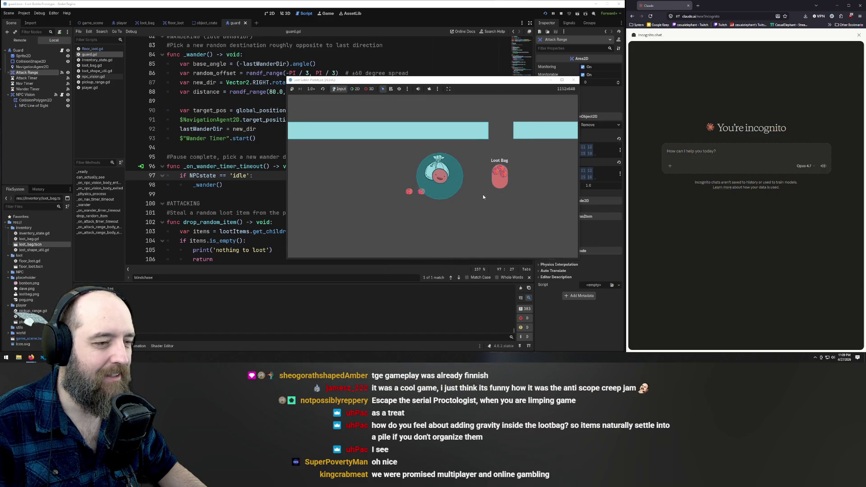
drag(402, 192, 500, 182)
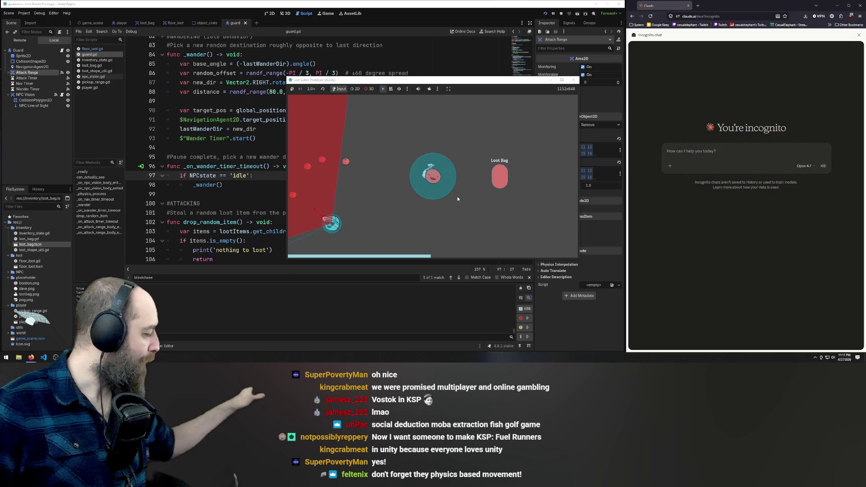
- Bring the script editor forward and read through guard.gd's _physics_process
click(268, 175)
scroll(269, 173, down, 5)
scroll(267, 167, up, 5)
scroll(268, 167, up, 20)
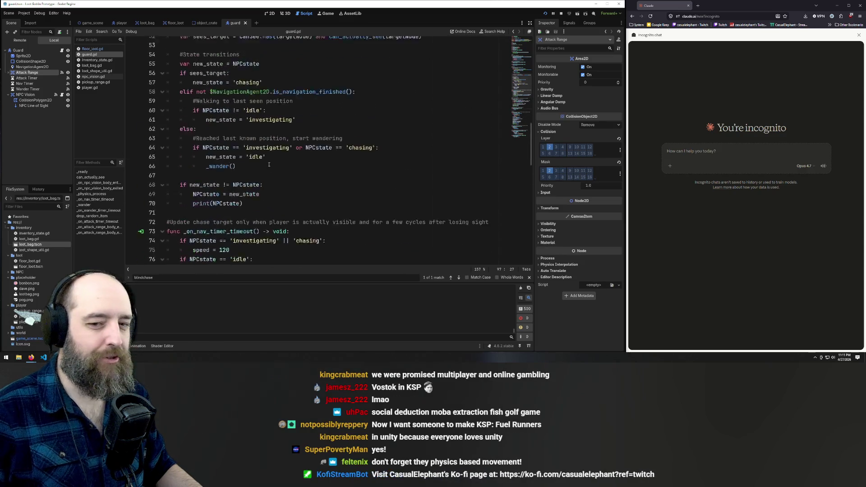
scroll(270, 165, up, 7)
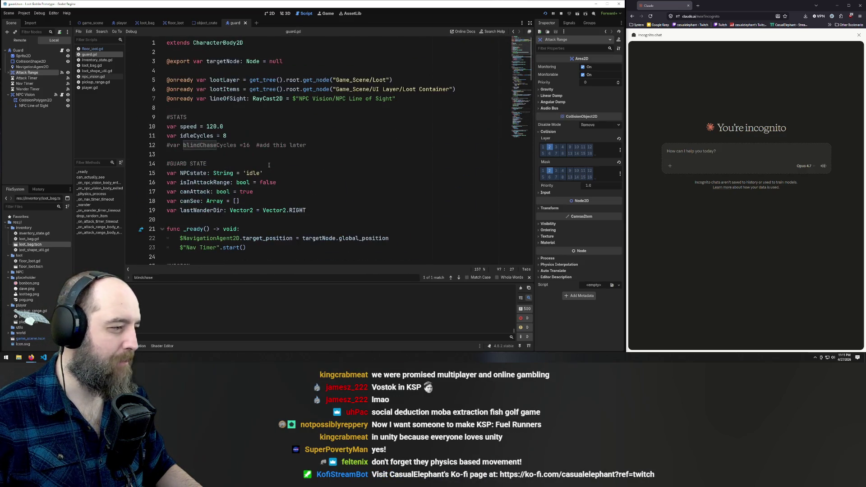
scroll(268, 165, down, 20)
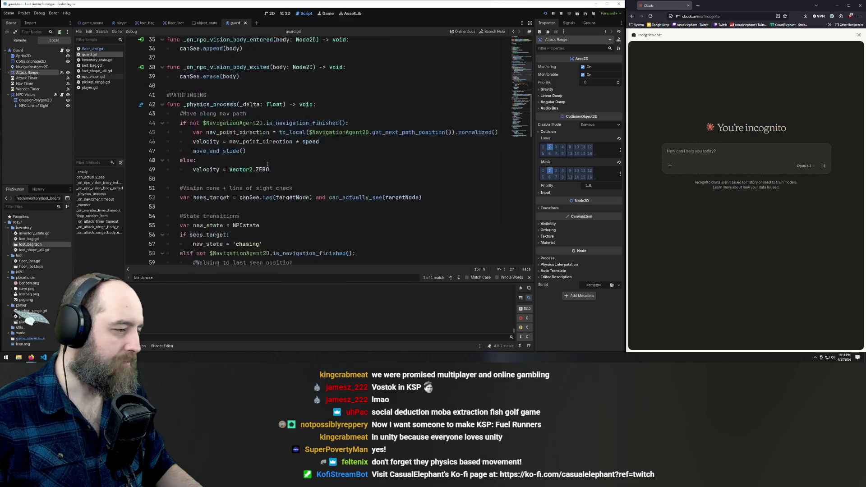
scroll(267, 165, up, 4)
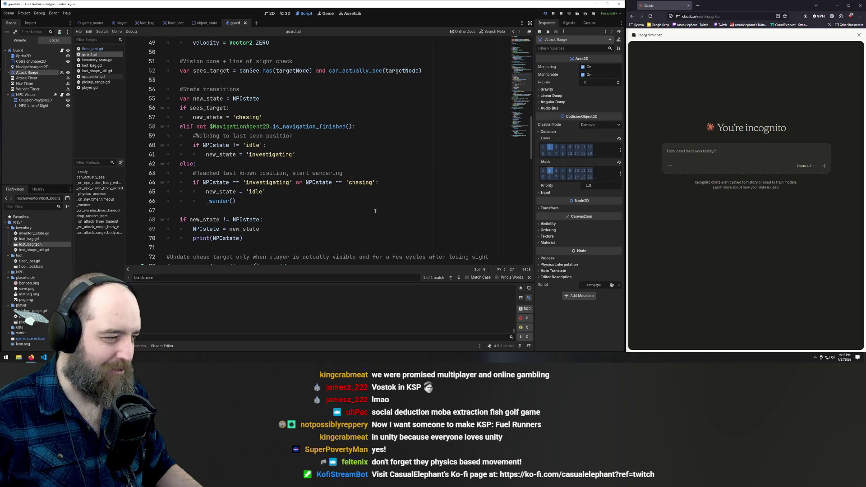
scroll(336, 143, down, 5)
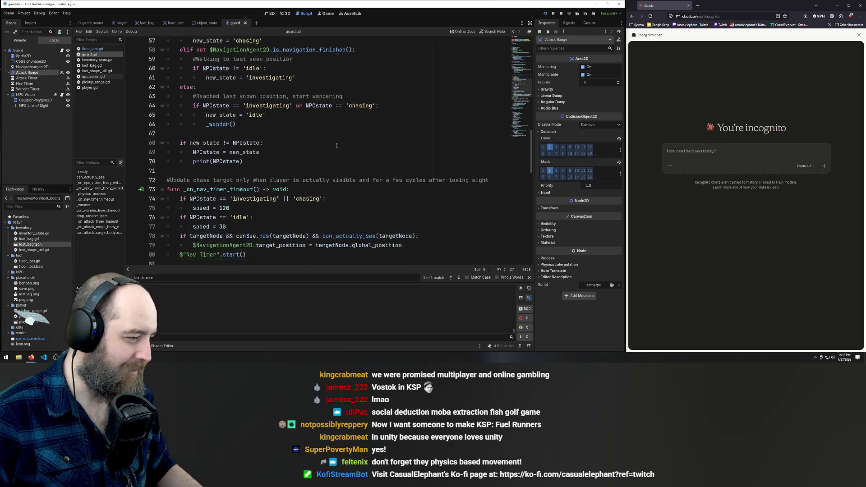
scroll(337, 142, up, 4)
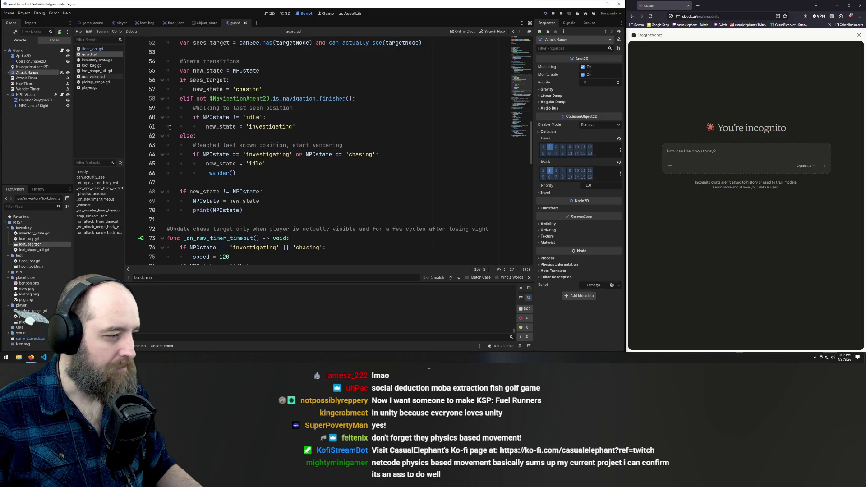
scroll(263, 171, up, 1)
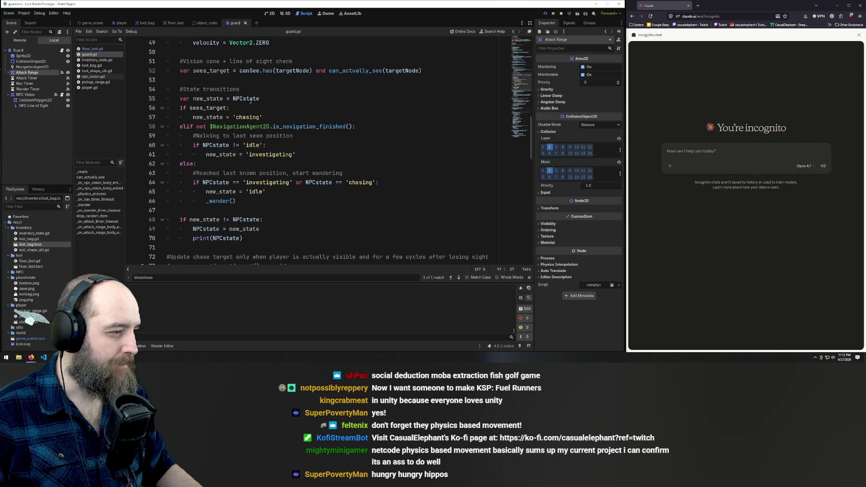
scroll(271, 127, up, 1)
scroll(306, 138, up, 3)
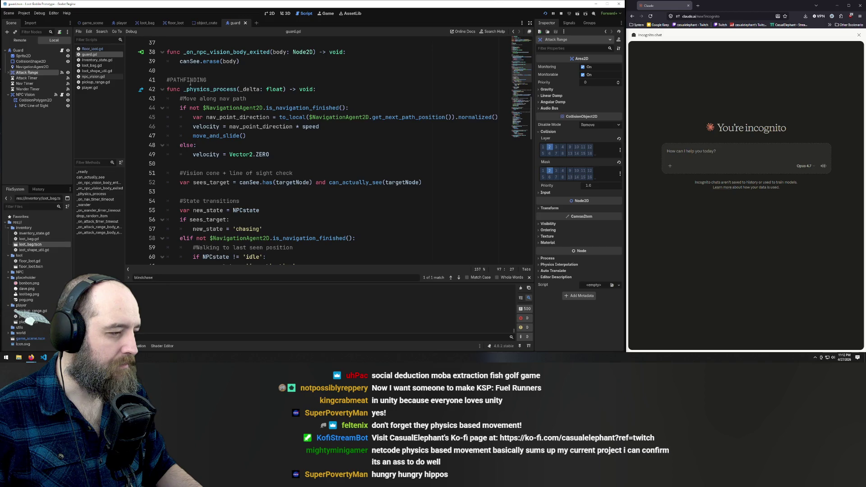
scroll(268, 96, down, 2)
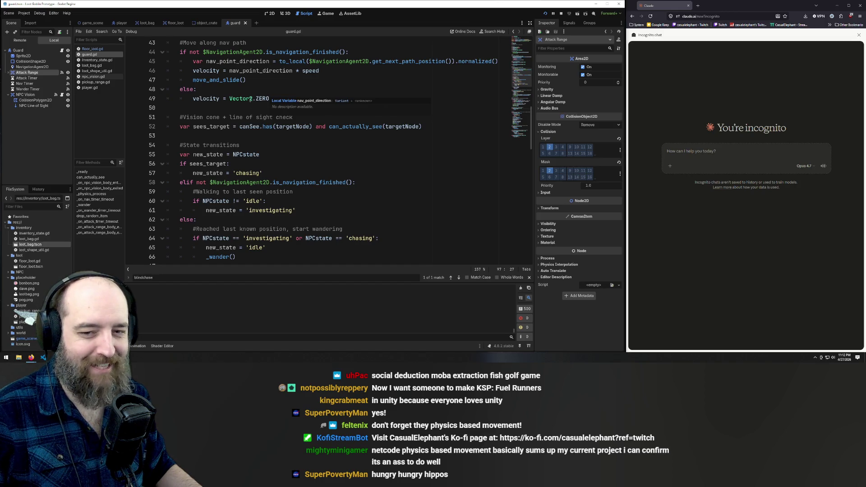
mouse_move(248, 96)
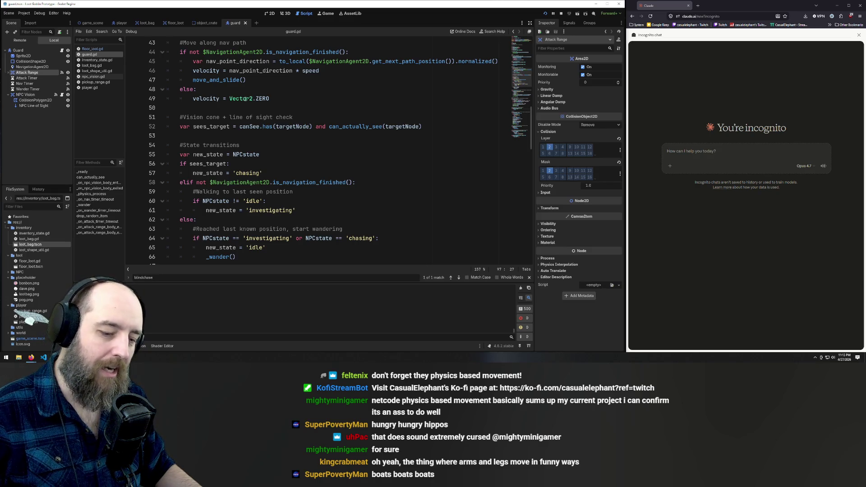
mouse_move(245, 99)
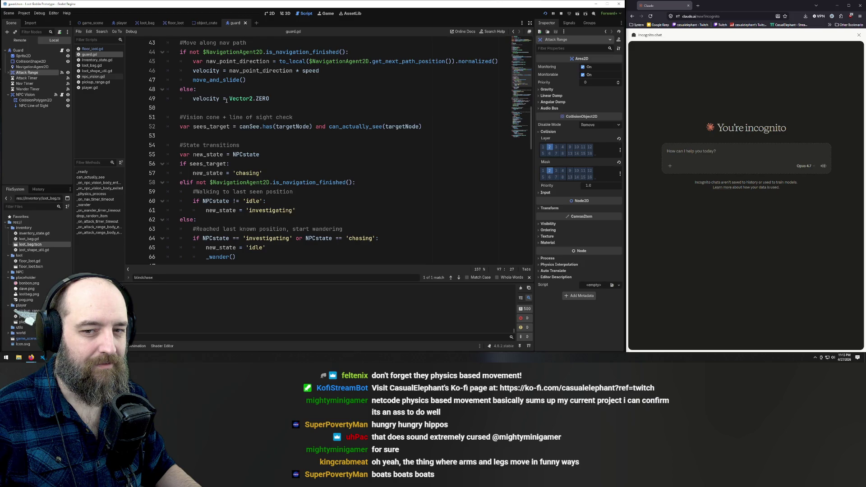
- Review the 'chasing' state line and the surrounding timer callbacks
click(289, 172)
scroll(314, 187, up, 7)
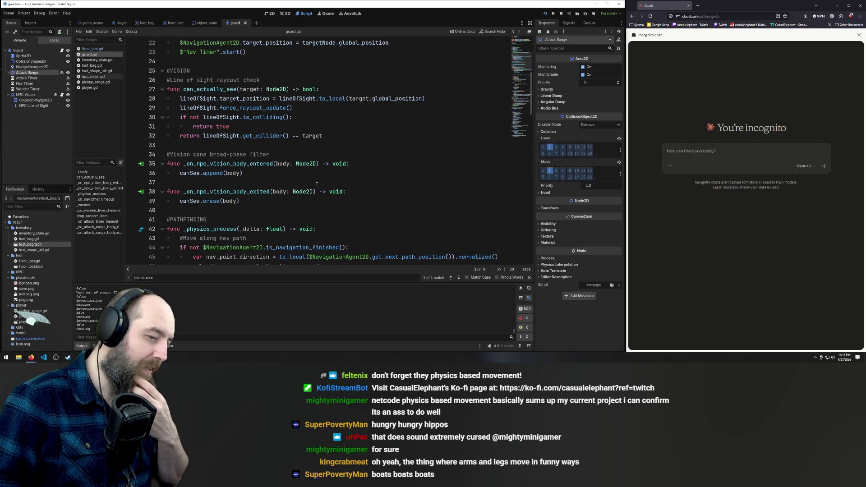
scroll(334, 188, down, 5)
scroll(335, 189, down, 14)
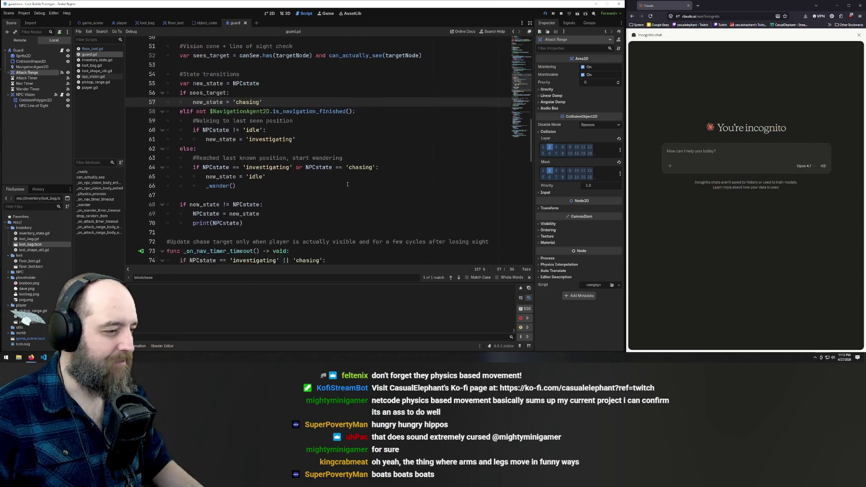
scroll(369, 191, up, 3)
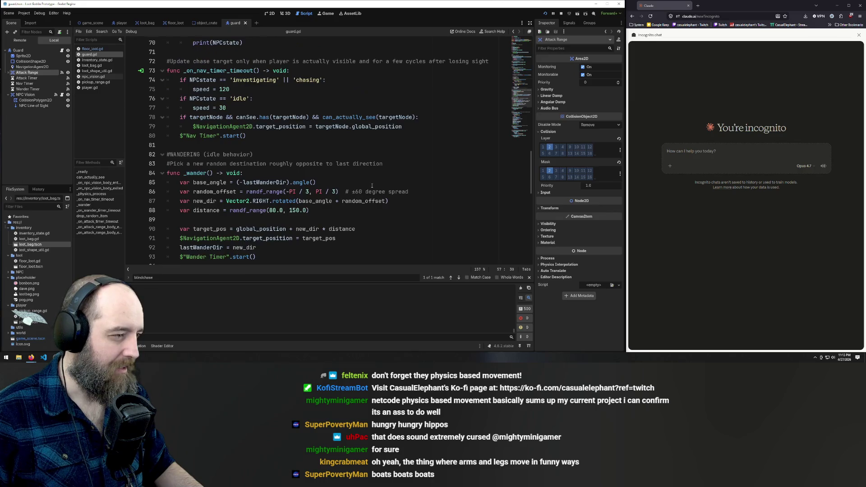
scroll(371, 186, up, 1)
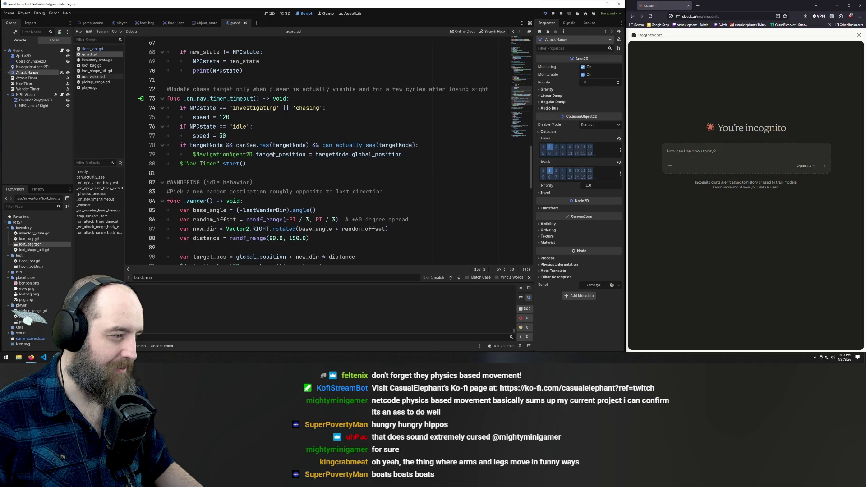
scroll(272, 155, up, 12)
scroll(217, 117, down, 7)
- Paste the state code into Claude and request switching to patrolling after enough idleCycles ticks
mouse_move(244, 210)
mouse_down()
mouse_move(212, 202)
mouse_move(206, 145)
mouse_move(181, 167)
mouse_move(130, 93)
mouse_up()
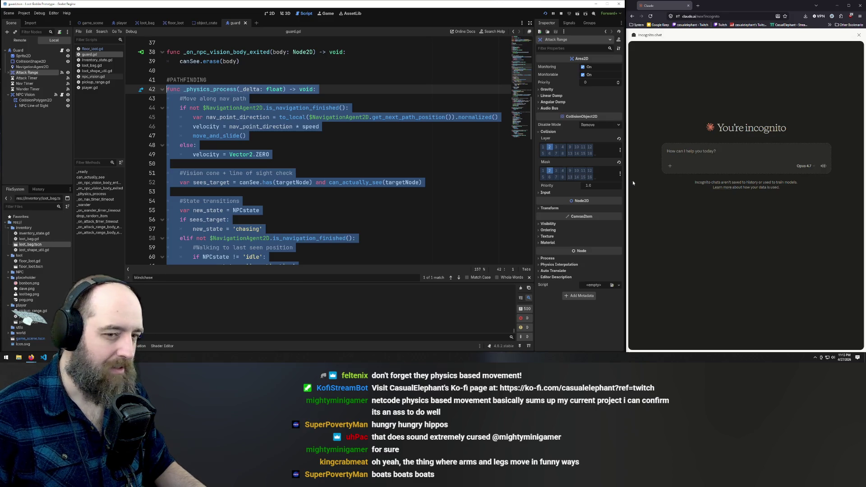
click(838, 152)
scroll(303, 170, down, 7)
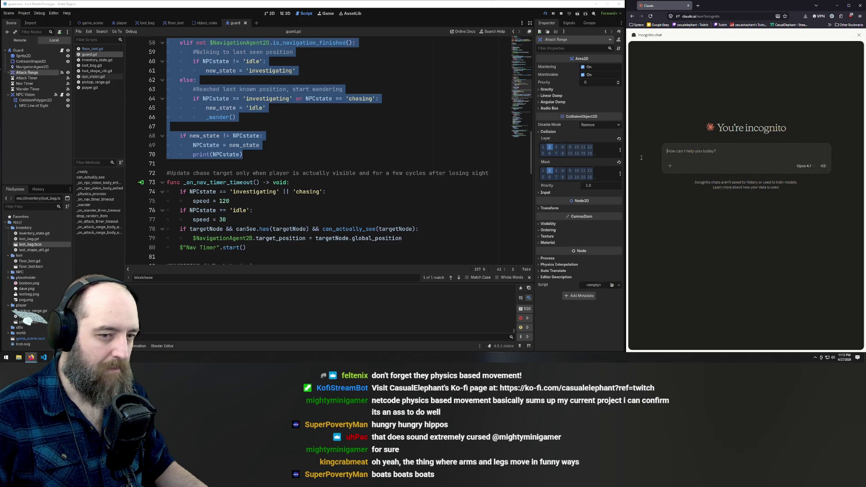
scroll(282, 189, up, 19)
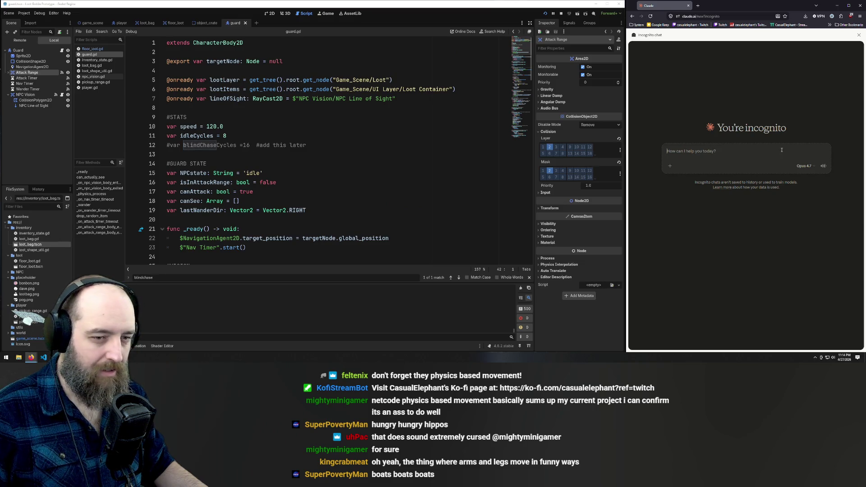
key(ctrl+v)
text(a)
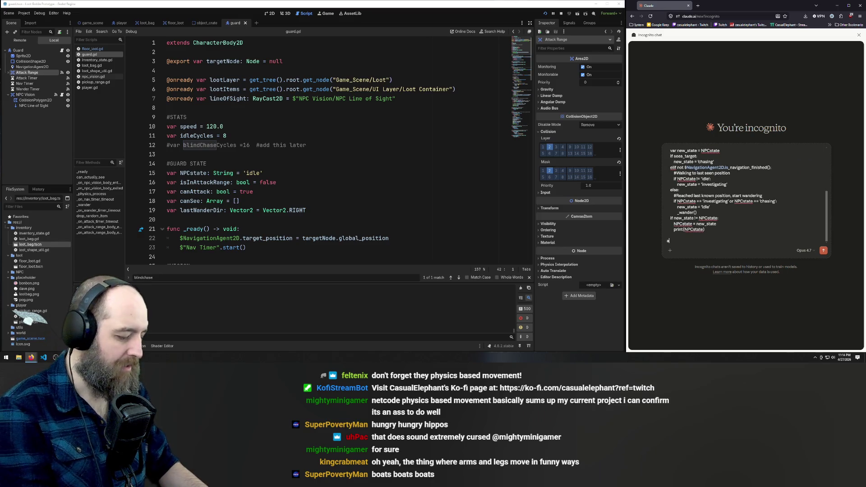
text(fter the ic)
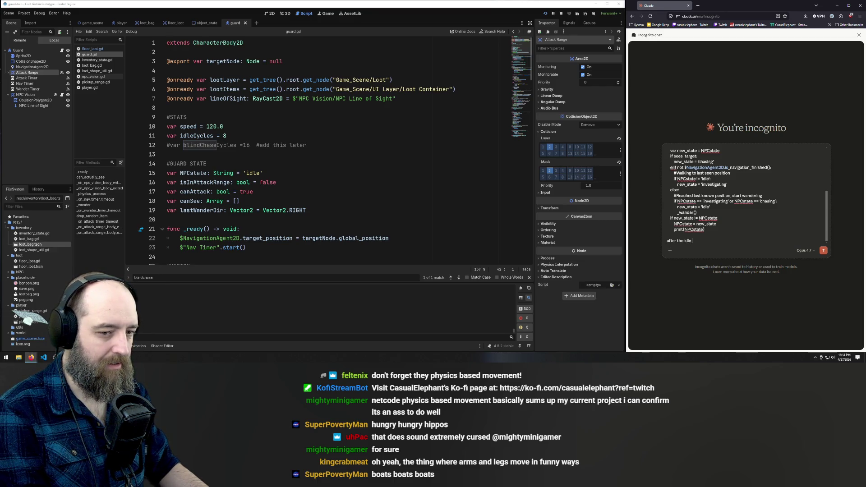
text( Cyc)
text(s variabl)
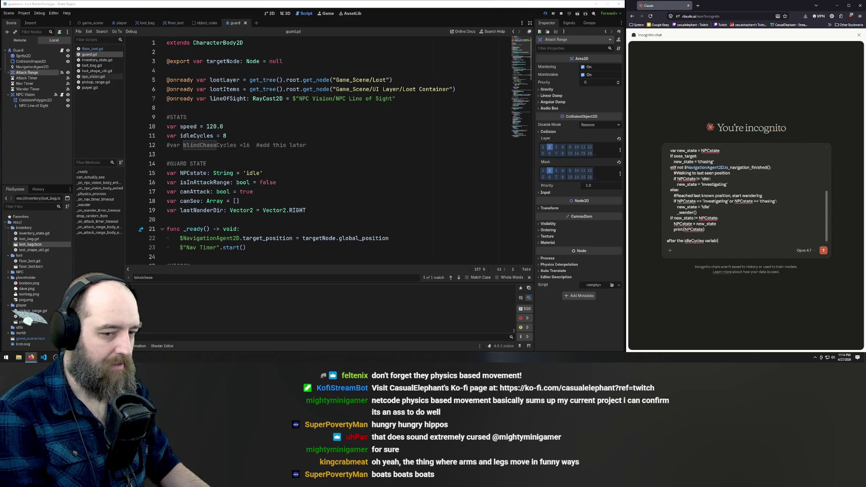
text(es)
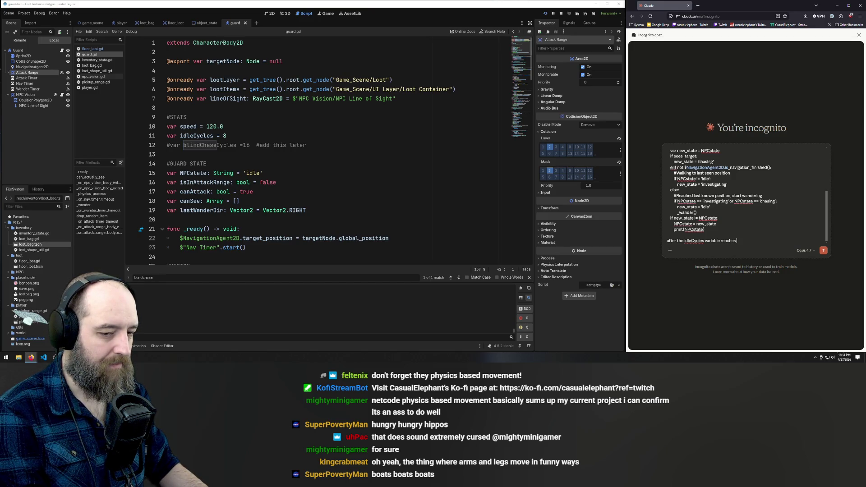
key(BackSpace)
key(BackSpace)
key(BackSpace)
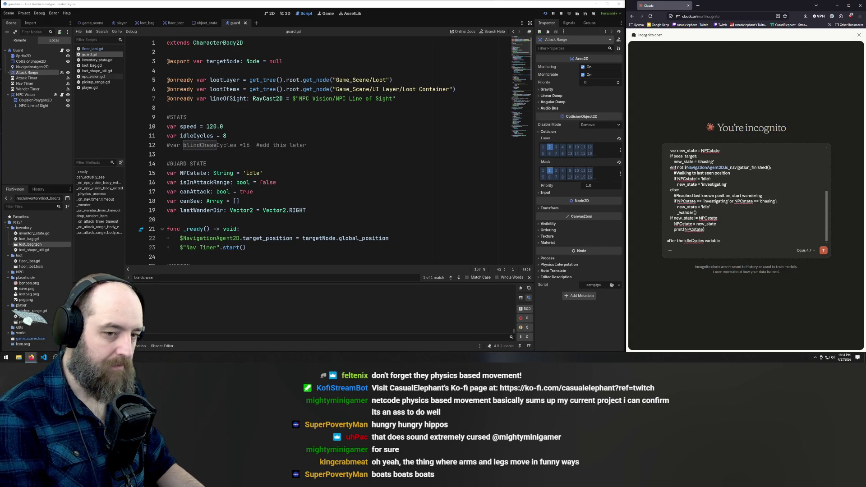
text( ticks over a ce)
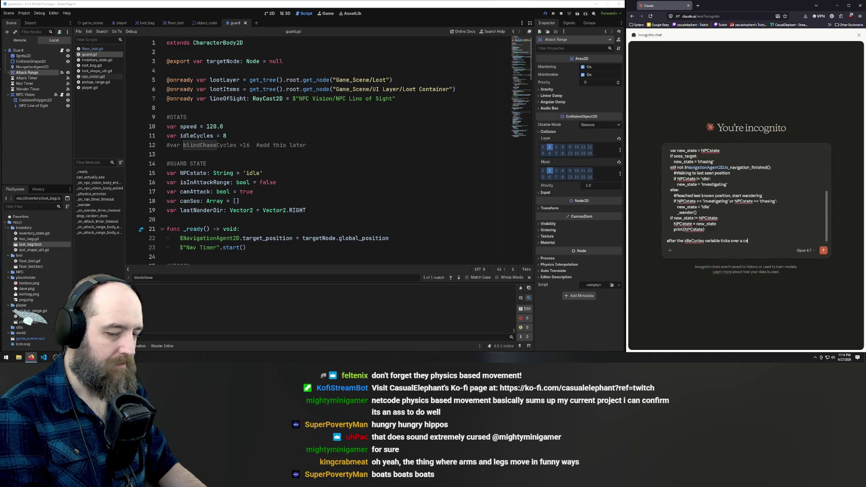
text(rtain number of times, th)
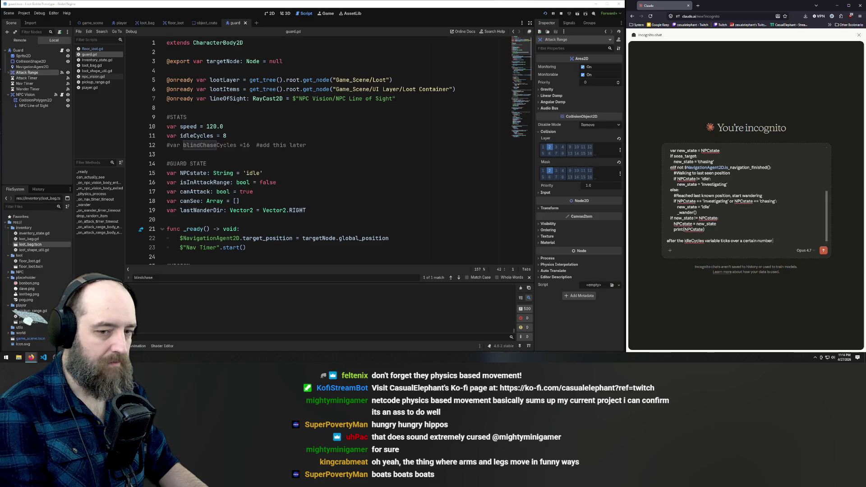
text(e state needs to change to patr)
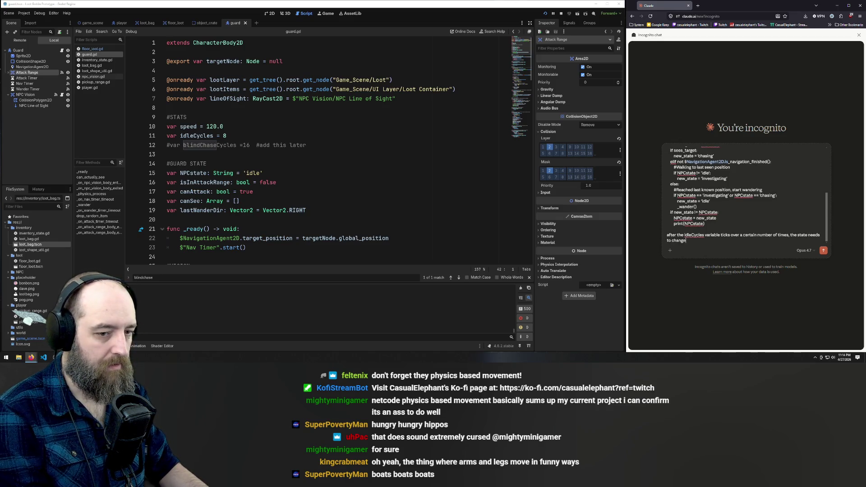
text(o)
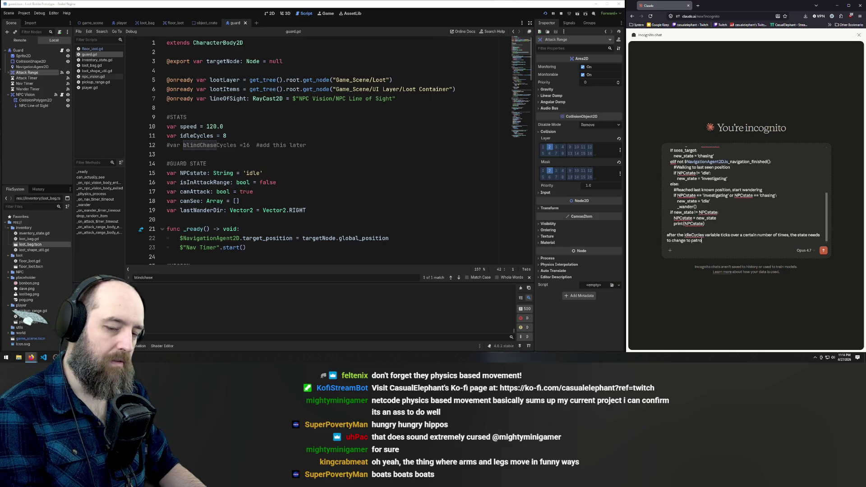
text(lling)
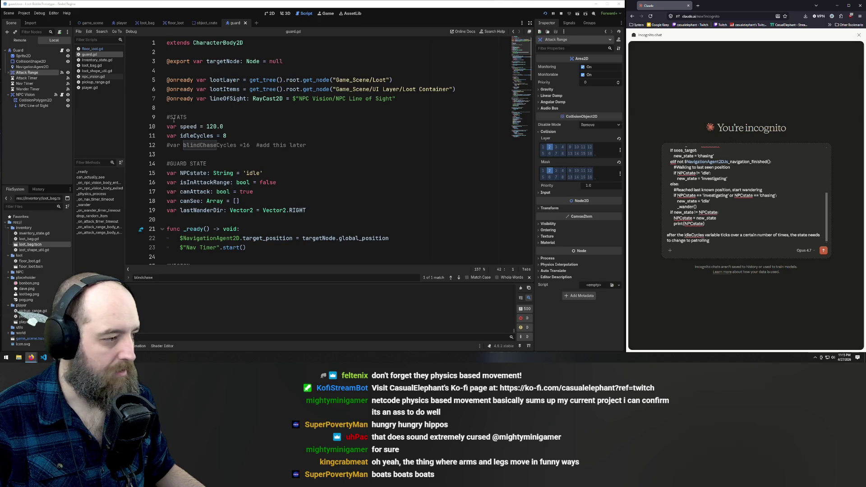
double_click(195, 136)
- Copy guard.gd lines 41–80, from _physics_process to _on_nav_timer_timeout, into the Claude message
scroll(271, 149, down, 7)
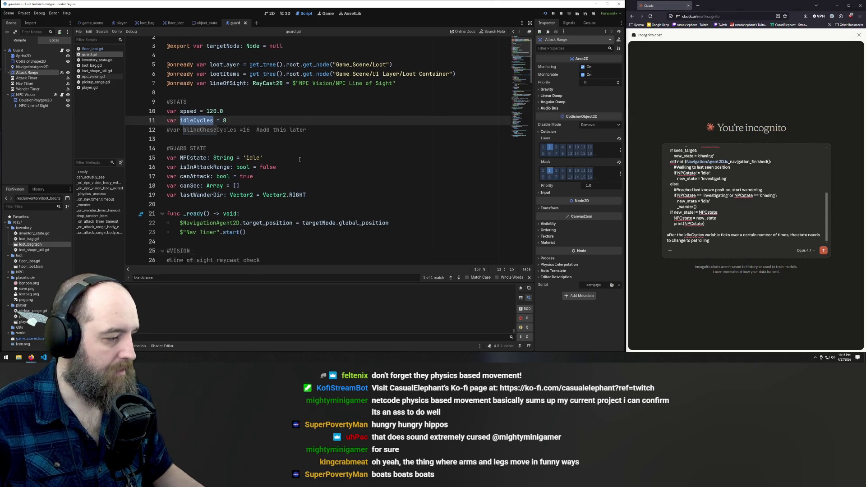
scroll(297, 158, down, 2)
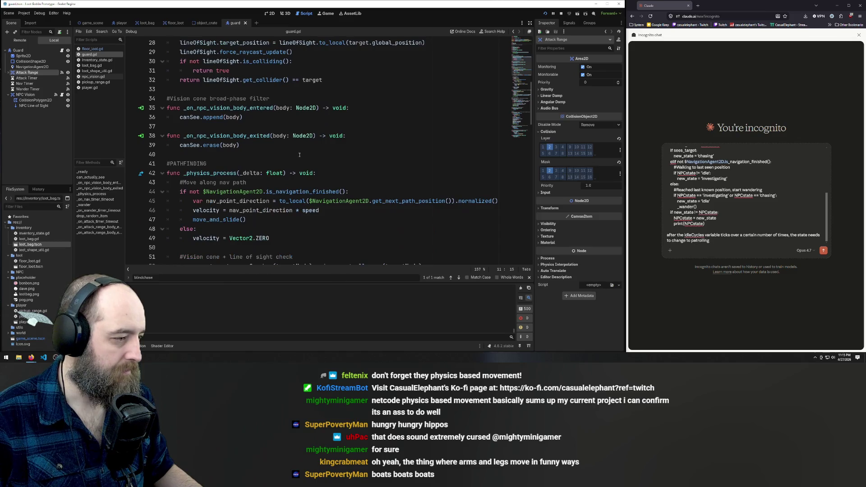
scroll(299, 154, up, 9)
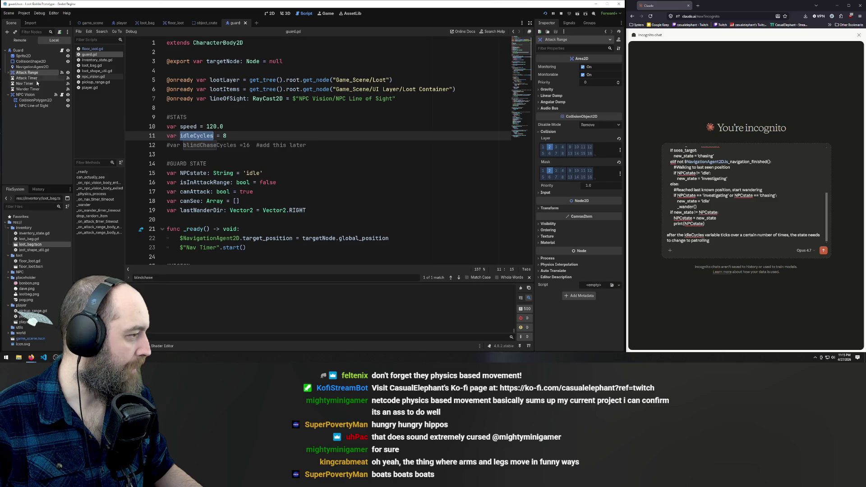
scroll(287, 175, down, 2)
scroll(287, 175, down, 9)
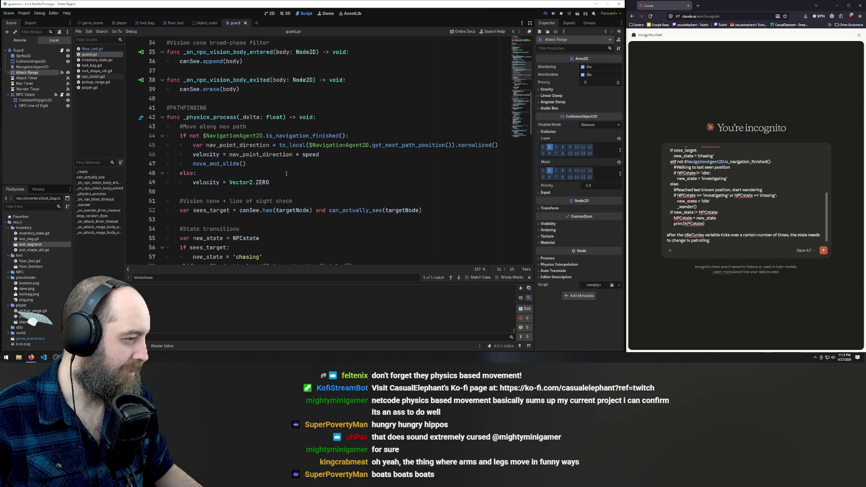
scroll(286, 174, down, 6)
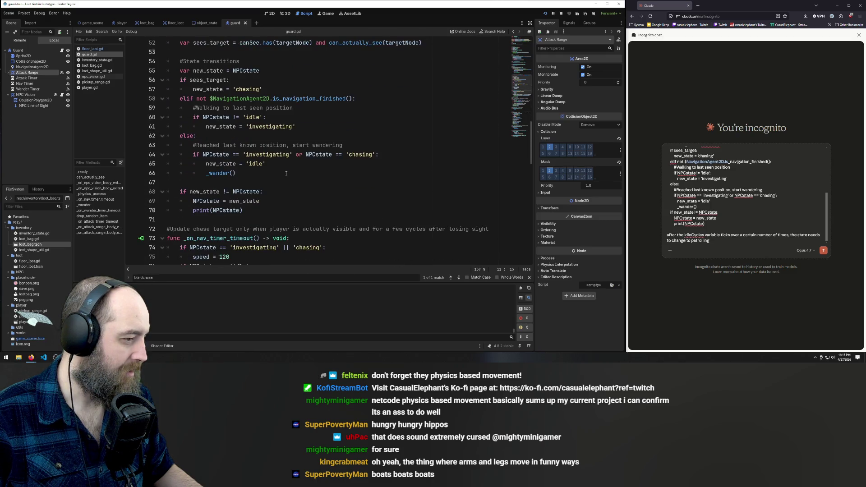
scroll(286, 173, down, 3)
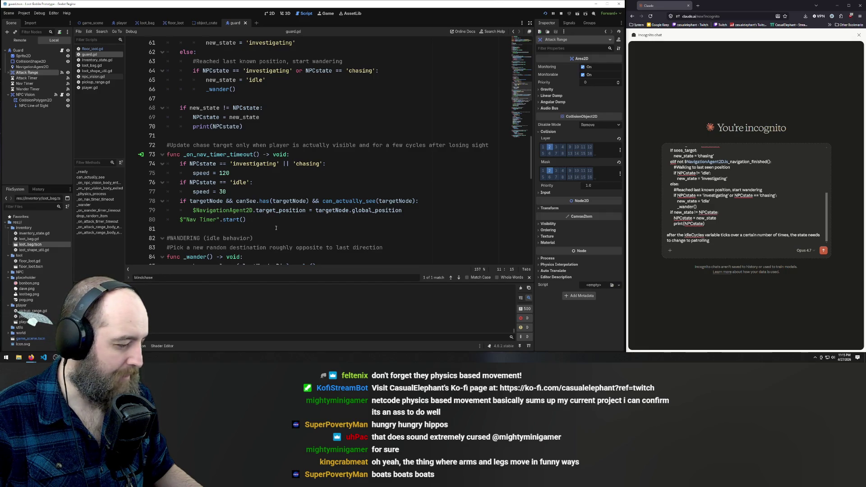
mouse_move(253, 221)
mouse_down()
mouse_move(189, 165)
mouse_move(73, 148)
mouse_move(74, 173)
mouse_up()
scroll(73, 149, up, 6)
mouse_move(167, 173)
mouse_down()
mouse_move(154, 169)
mouse_move(143, 54)
mouse_up()
key(ctrl+c)
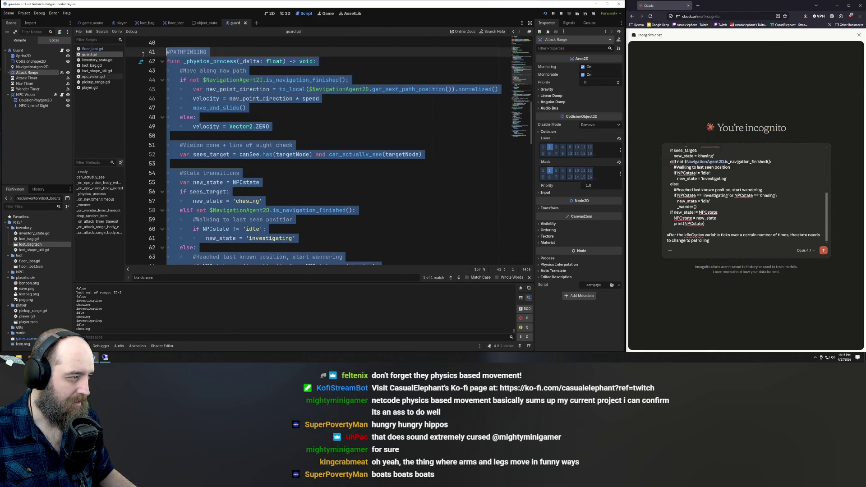
scroll(289, 122, up, 13)
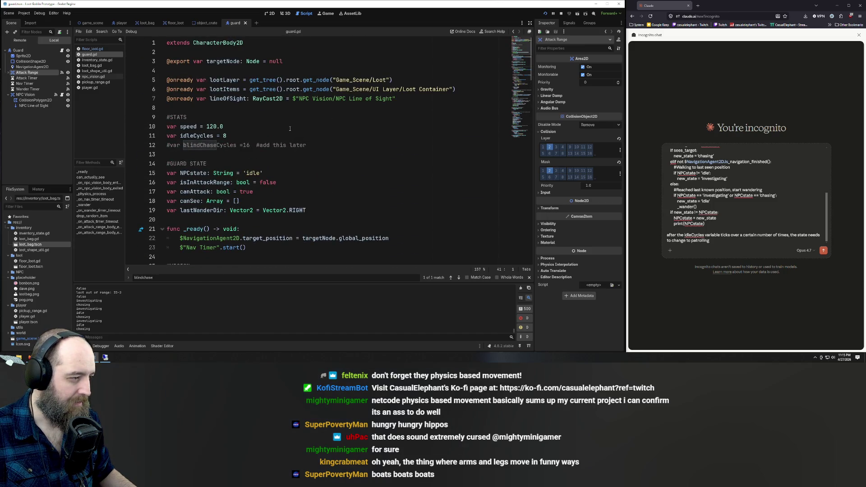
scroll(290, 129, down, 4)
key(ctrl+z)
key(ctrl+v)
text(after the idleCycles variable ticks over a certain number of times, the state needs to change to patrolling)
- Add 'implement the blind cycle chase mechanic' to the message and send it to Claude
click(719, 241)
key(shift+Return)
key(shift+Return)
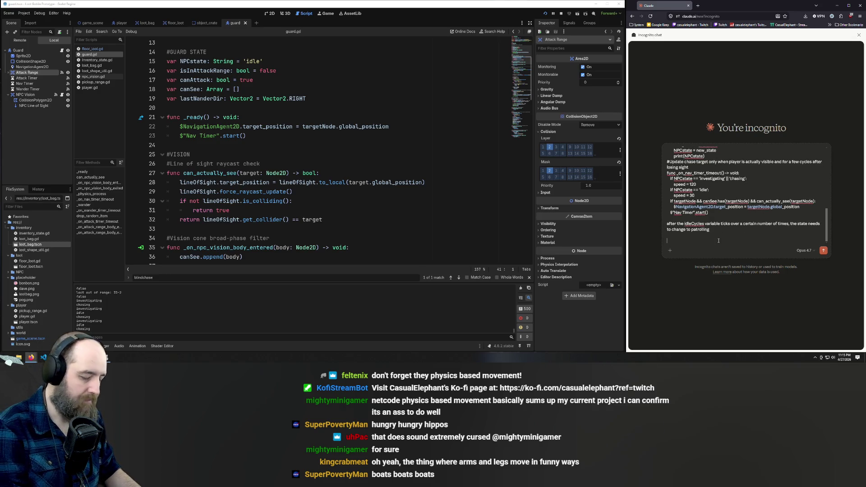
text(implement the blind cycle cha)
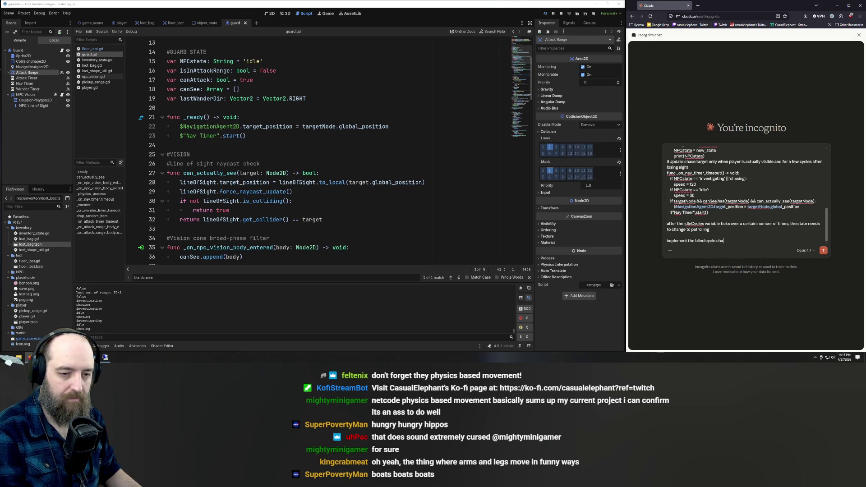
text(se mechanic too)
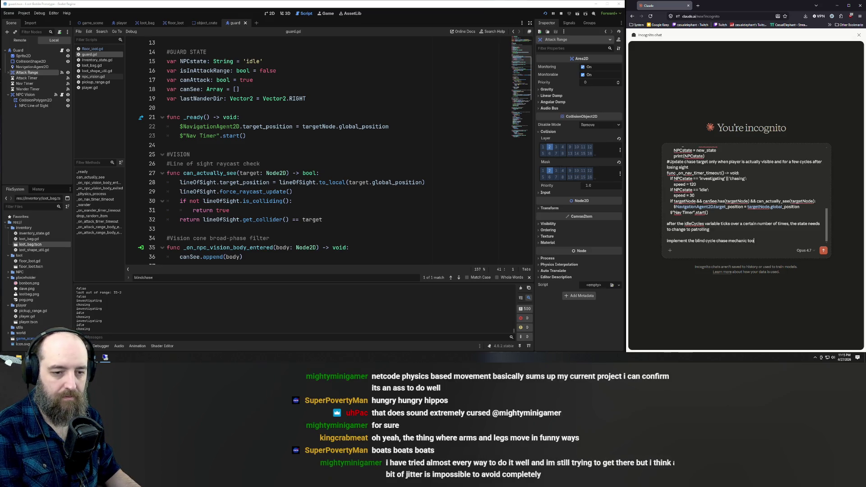
key(Return)
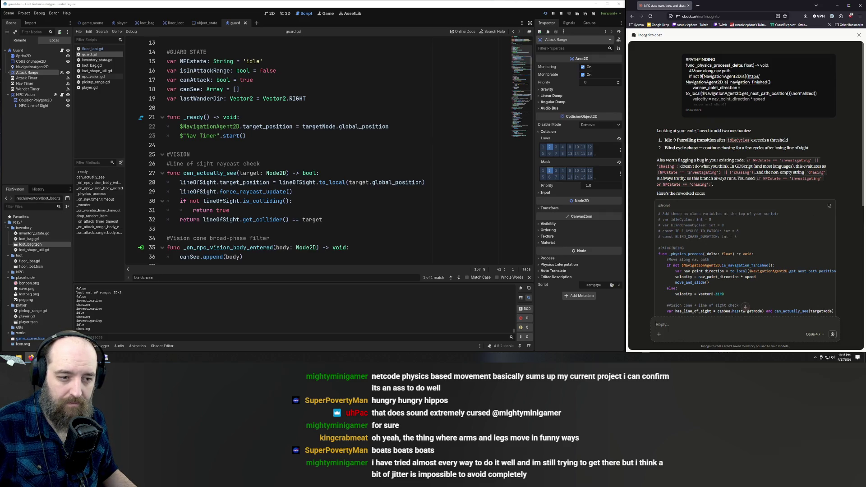
- Read Claude's explanations suggesting BLIND_CHASE_DURATION = 3 and IDLE_CYCLES_TO_PATROL = 5, then place the cursor after #VISION
scroll(731, 232, down, 1)
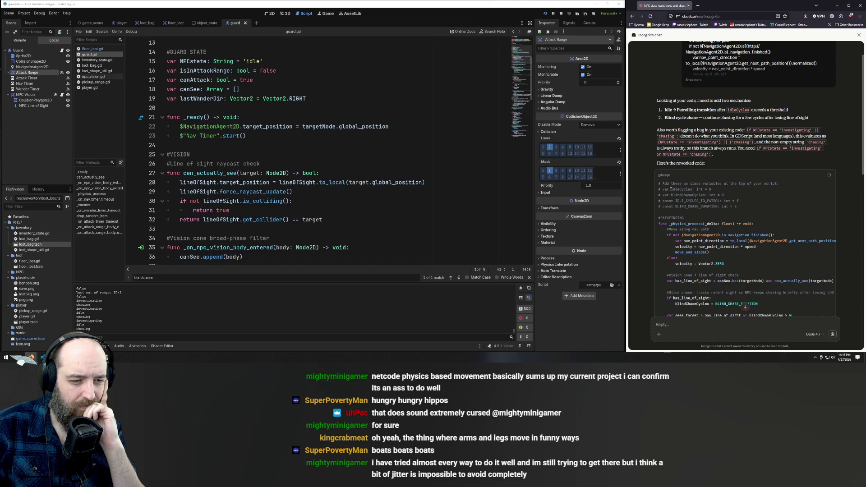
scroll(704, 198, down, 2)
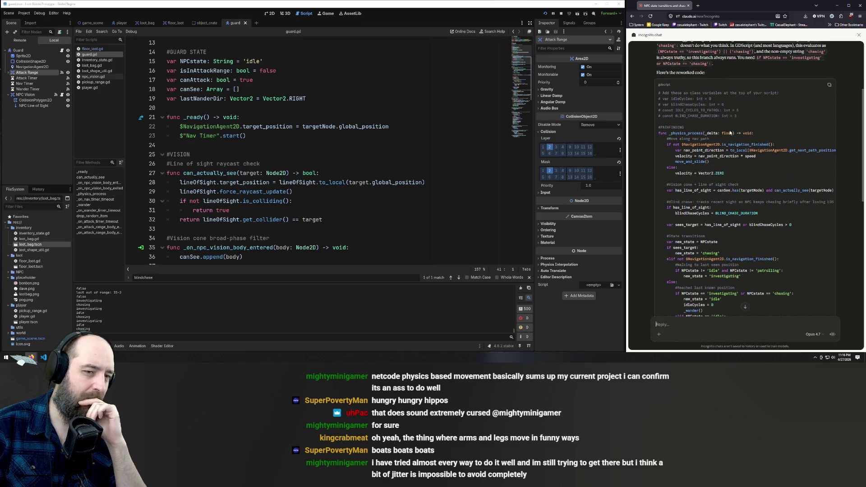
scroll(730, 132, down, 5)
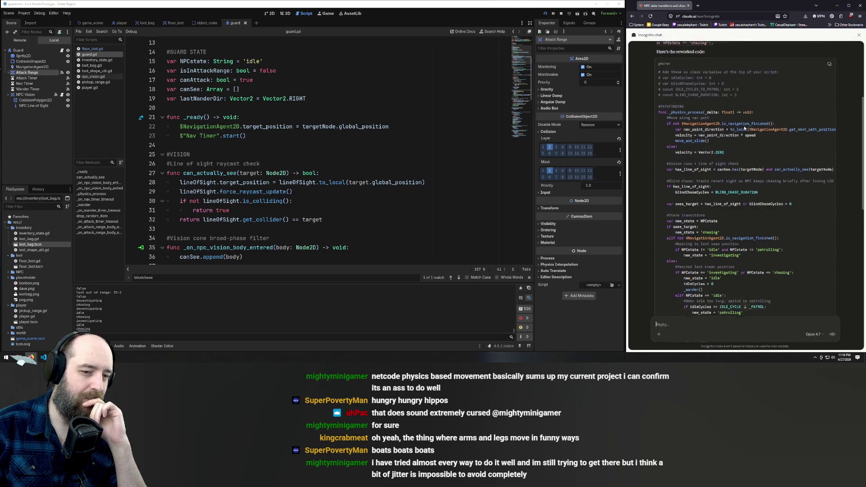
scroll(745, 130, down, 4)
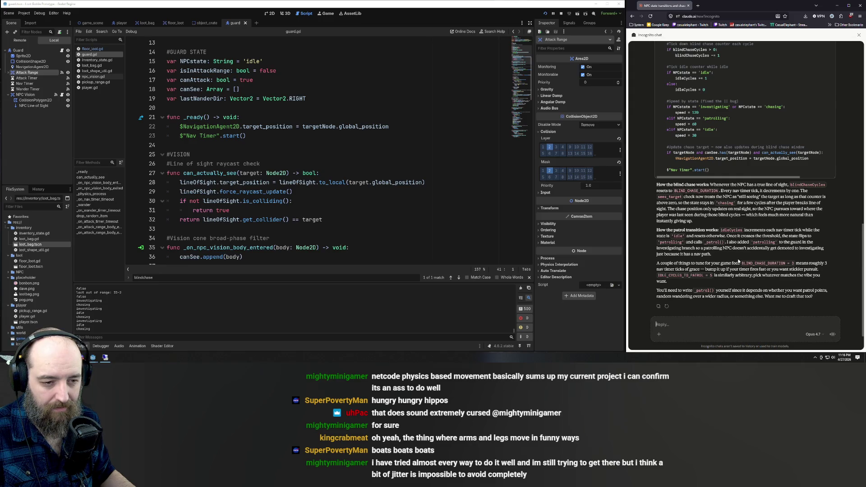
click(397, 154)
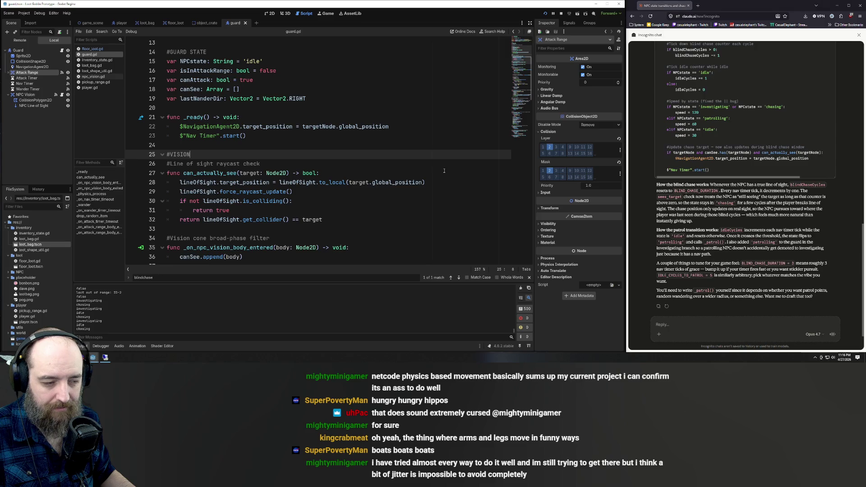
click(374, 162)
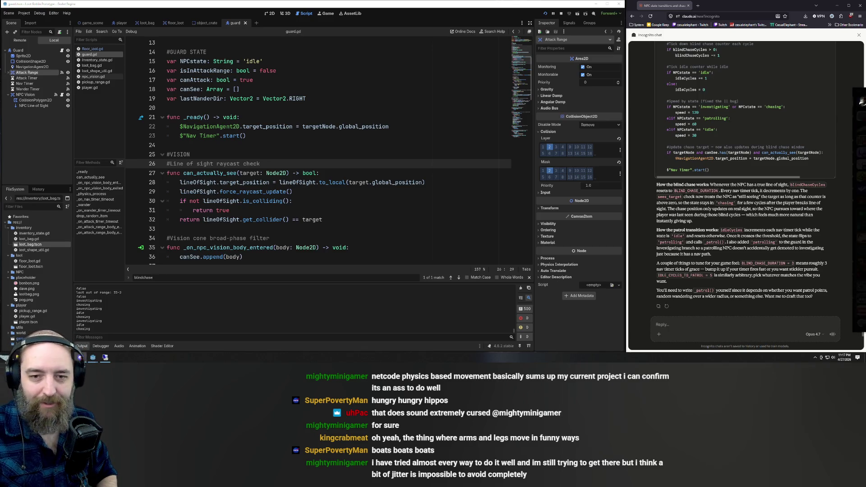
click(106, 358)
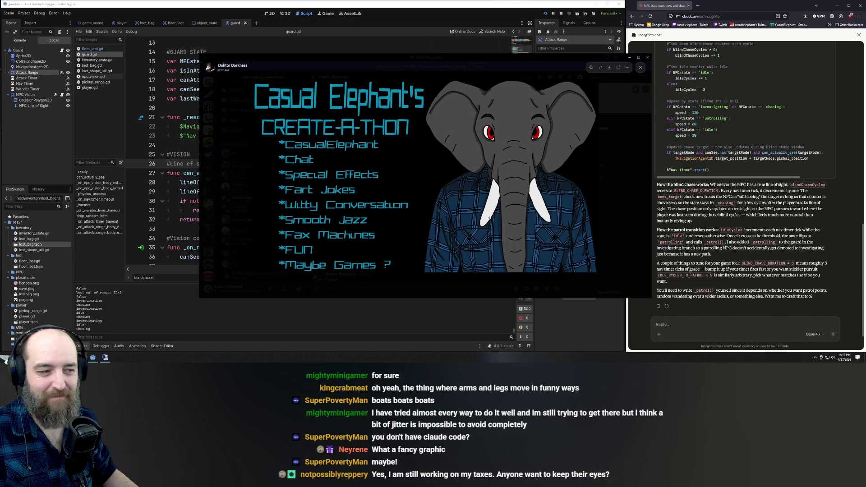
click(475, 56)
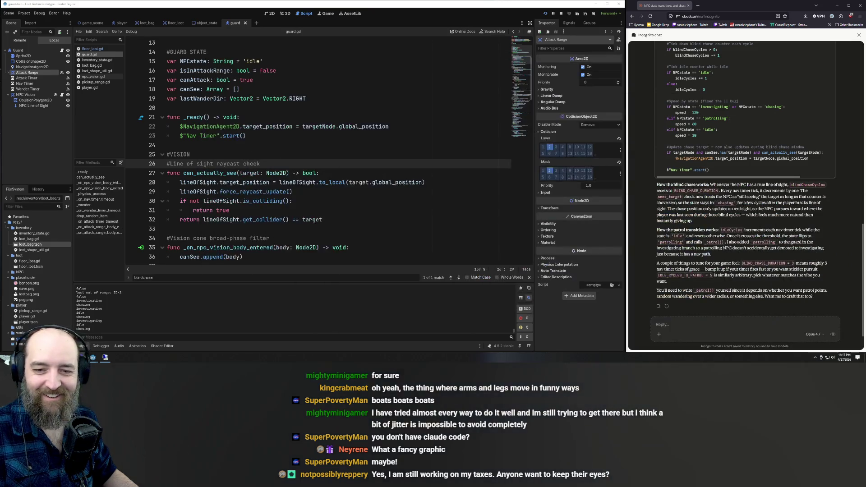
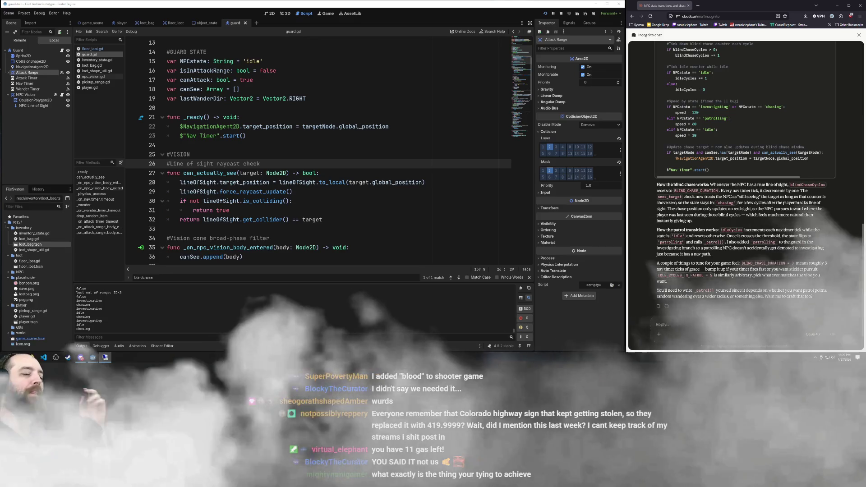
- Scroll back and forth to review Claude's suggested changes against the guard script
scroll(722, 131, up, 5)
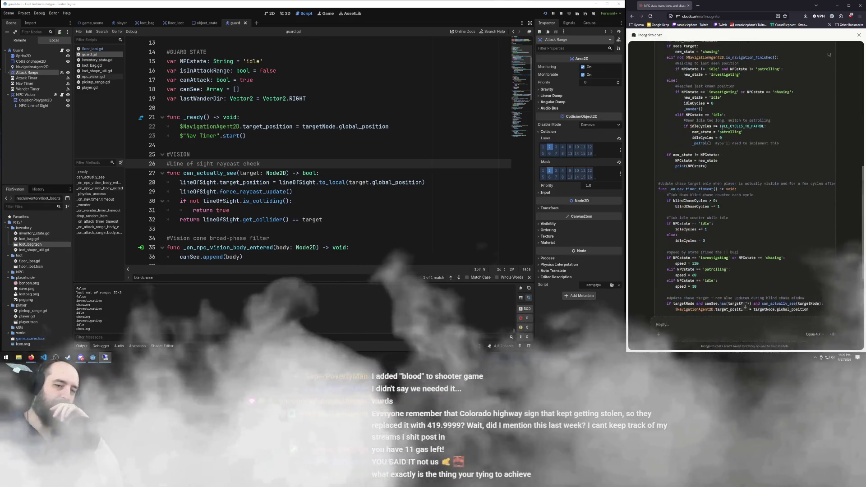
scroll(722, 127, up, 4)
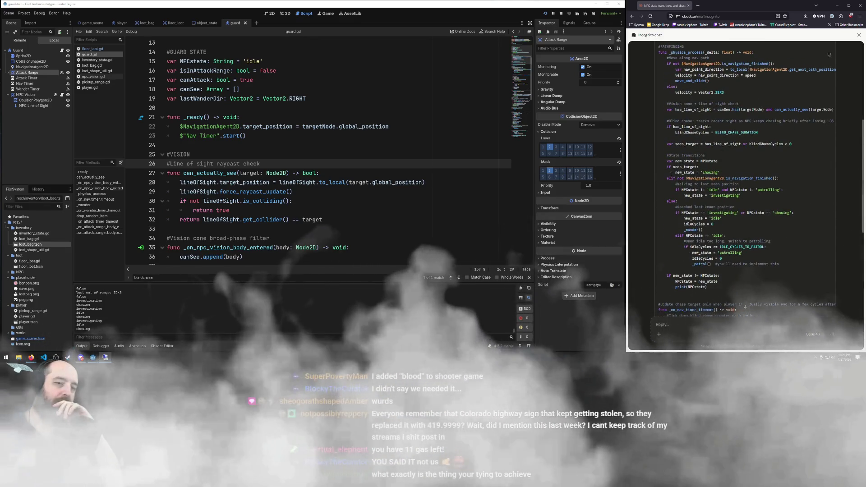
scroll(301, 148, down, 1)
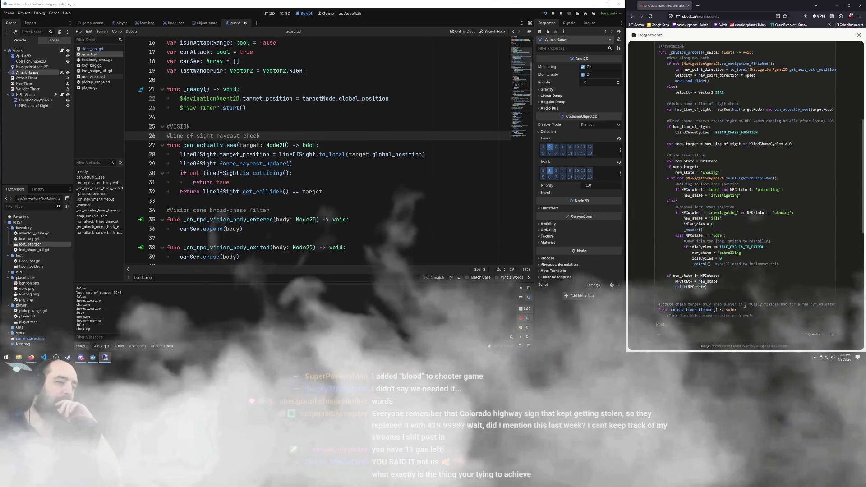
scroll(301, 166, down, 1)
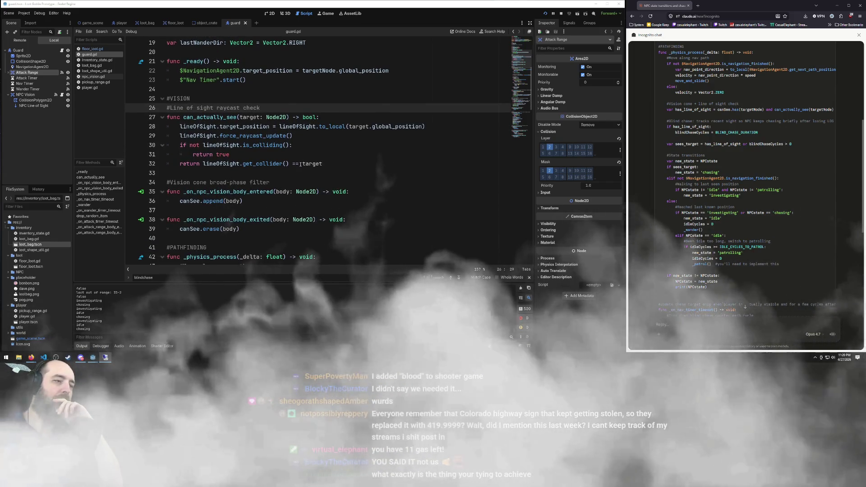
scroll(334, 155, down, 5)
scroll(350, 151, down, 4)
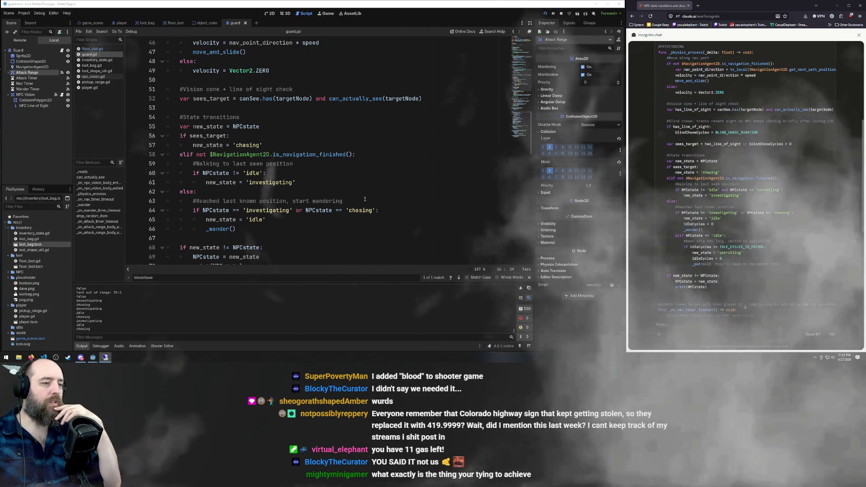
scroll(286, 163, down, 2)
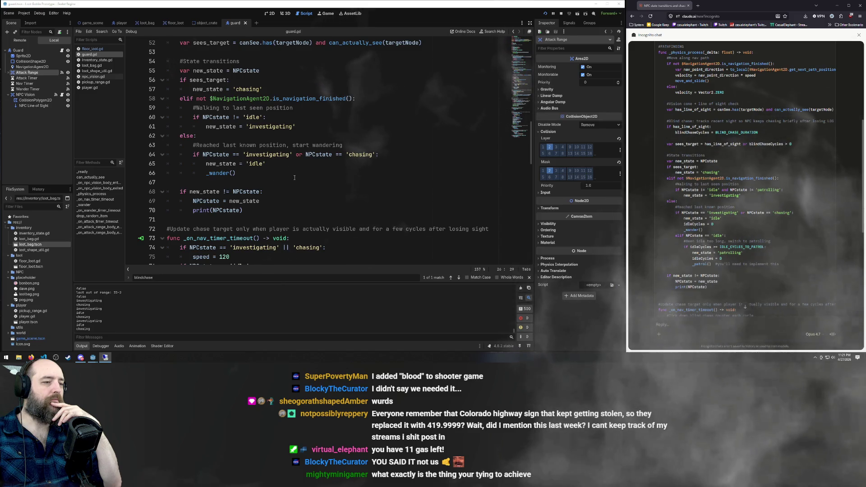
scroll(360, 153, up, 1)
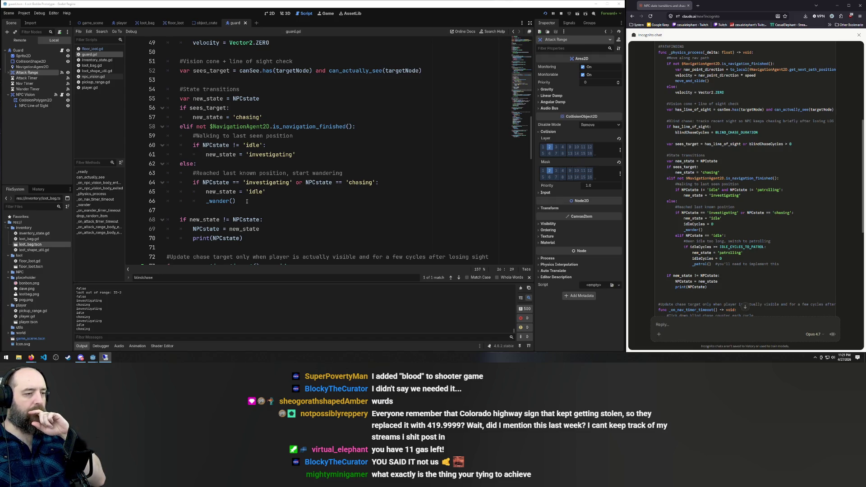
scroll(238, 111, down, 6)
scroll(255, 153, up, 5)
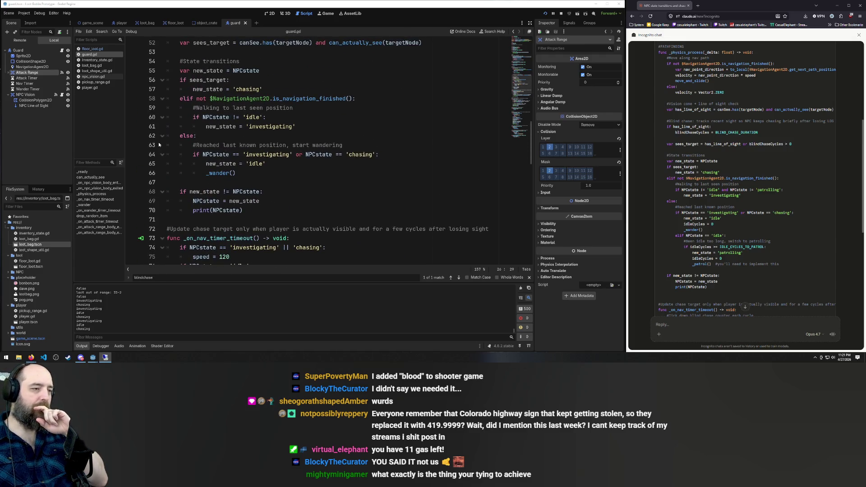
scroll(159, 143, up, 15)
scroll(316, 164, down, 18)
scroll(337, 169, down, 13)
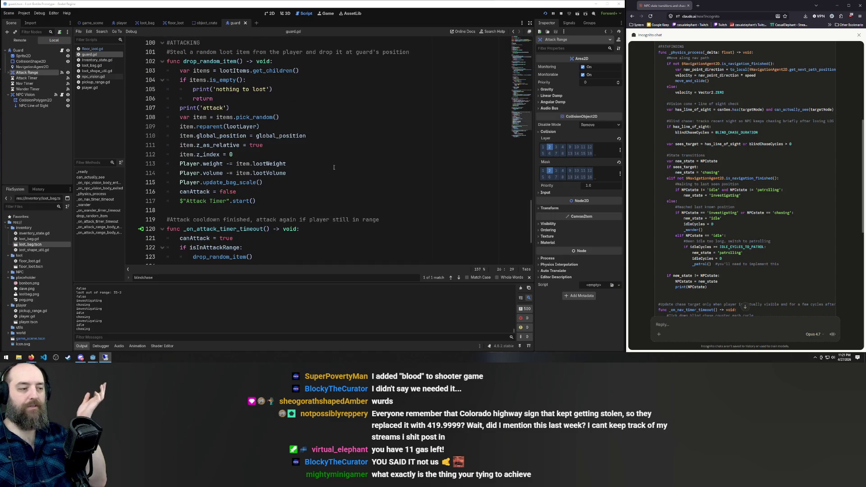
scroll(328, 171, up, 1)
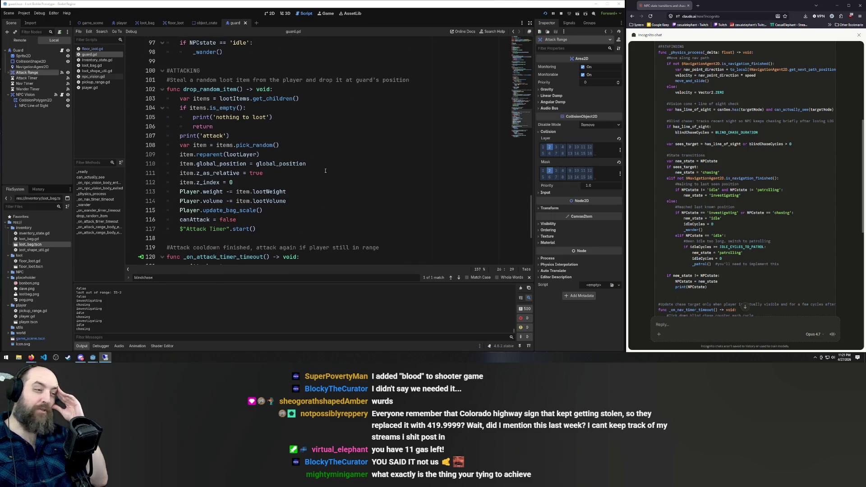
scroll(323, 174, up, 19)
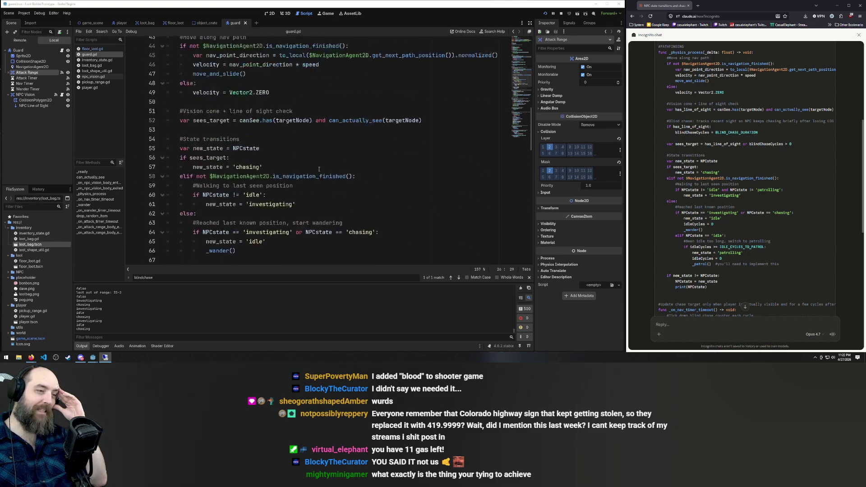
scroll(316, 172, up, 1)
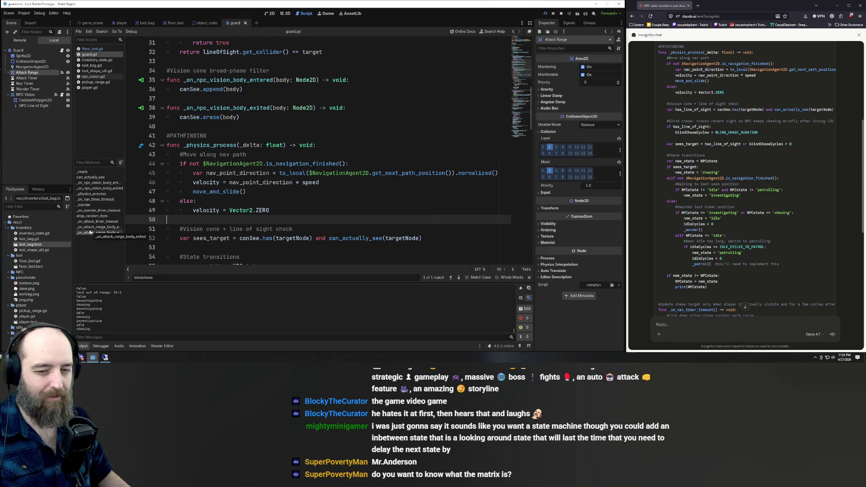
scroll(758, 248, down, 10)
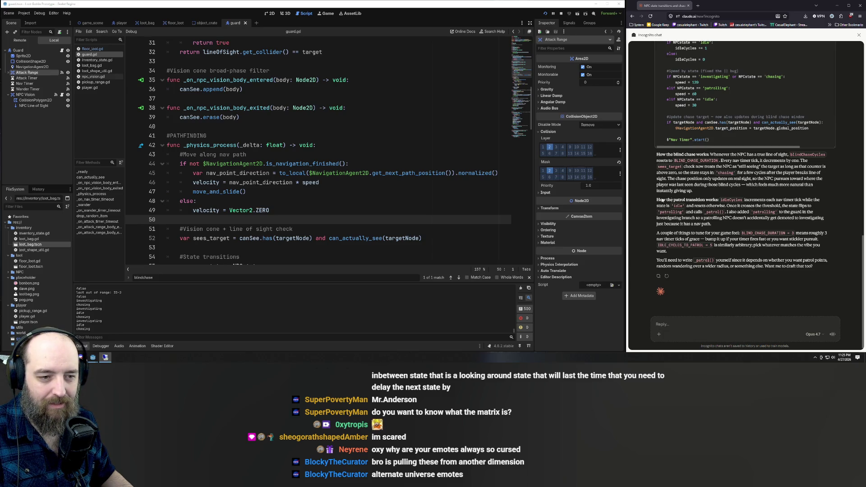
scroll(735, 132, up, 8)
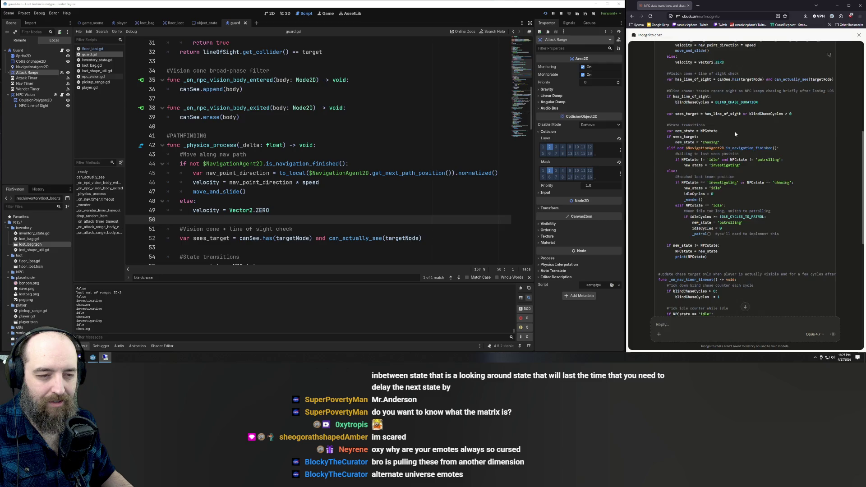
scroll(735, 131, up, 3)
- Paste the entire guard script into Claude's reply with the note 'just apply' and send it
click(444, 129)
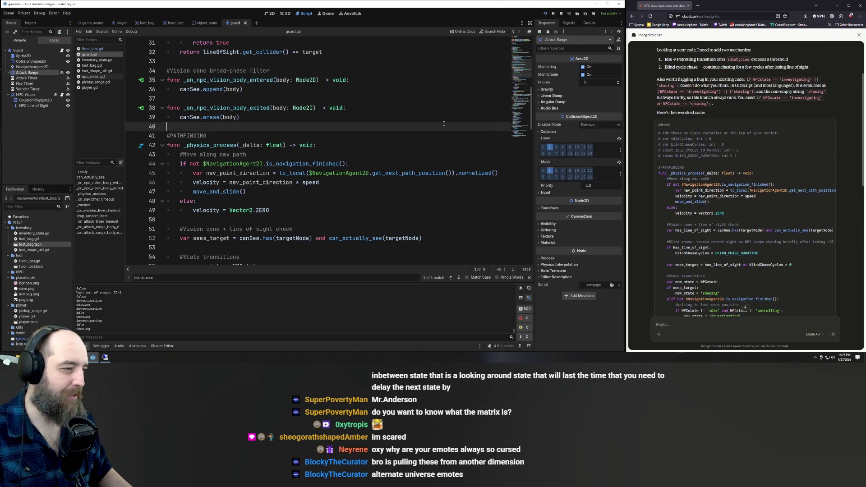
key(ctrl+a)
scroll(710, 195, down, 5)
click(769, 324)
key(ctrl+v)
key(shift+Return)
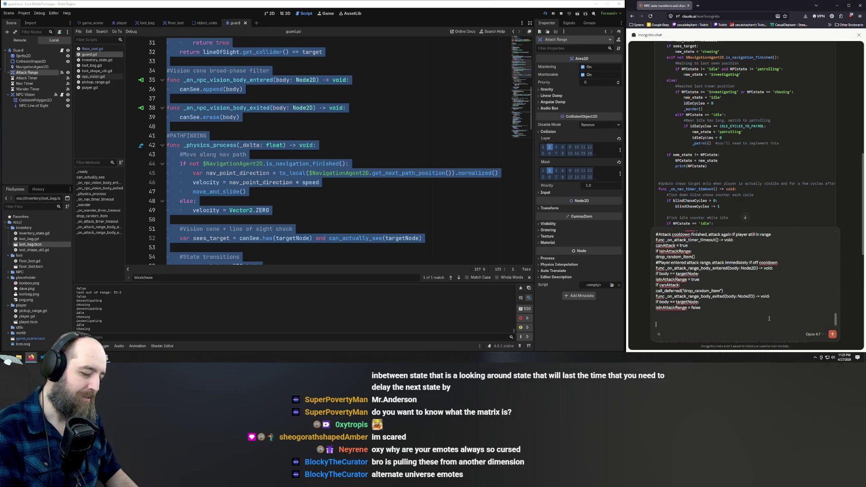
text(just)
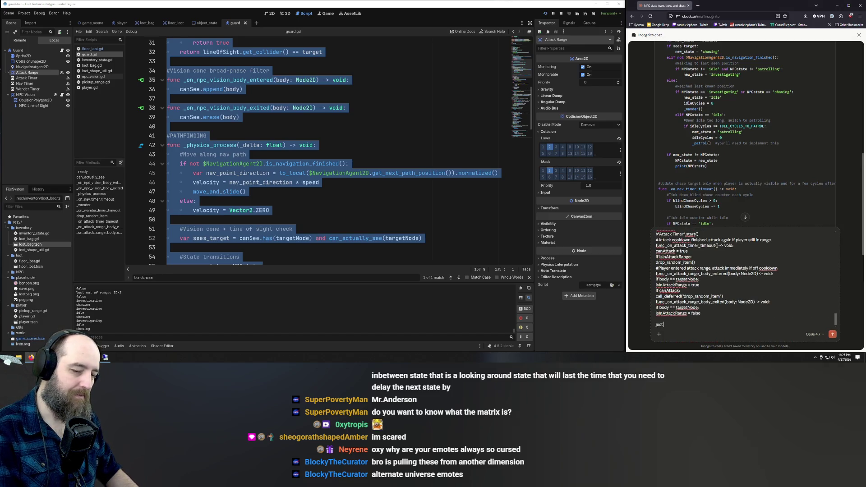
text( apply it to this pie)
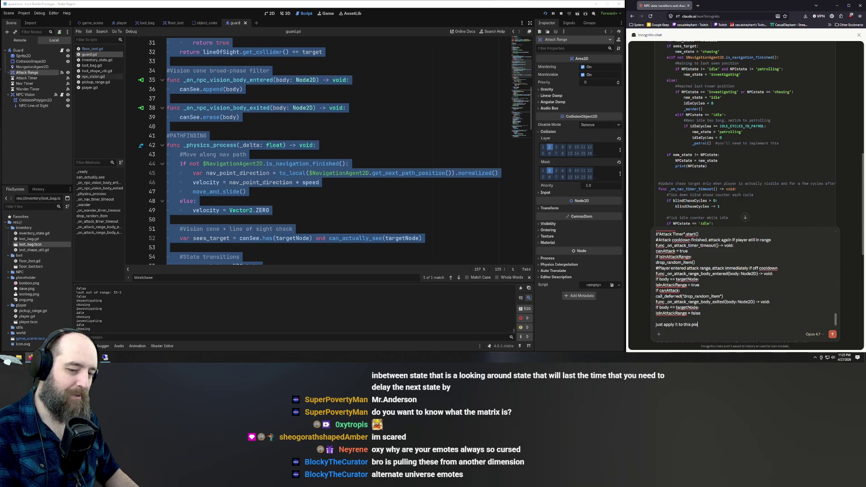
key(Return)
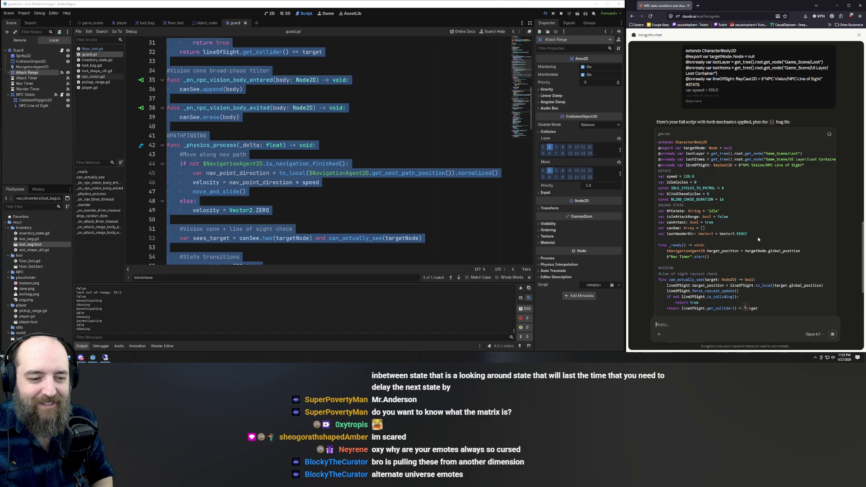
scroll(755, 234, down, 5)
scroll(755, 234, down, 2)
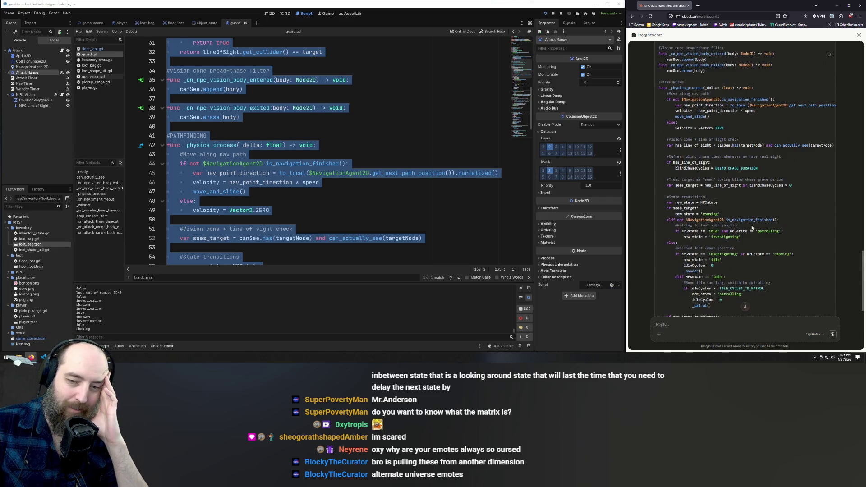
scroll(753, 225, down, 5)
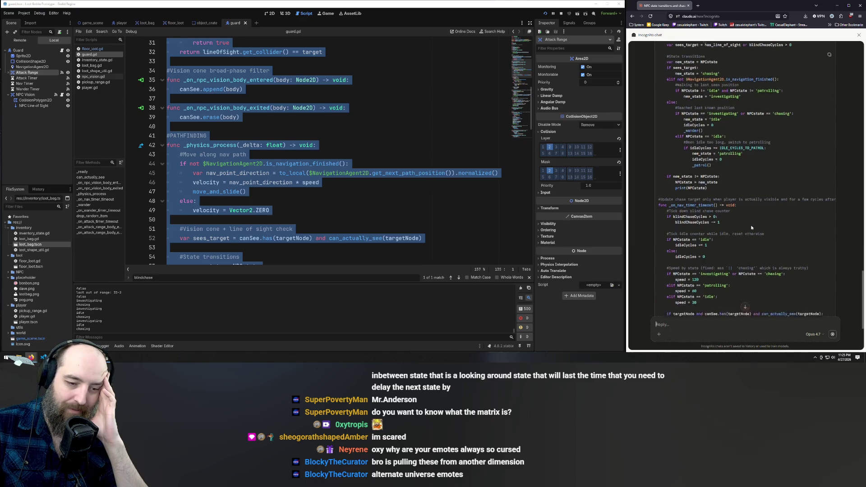